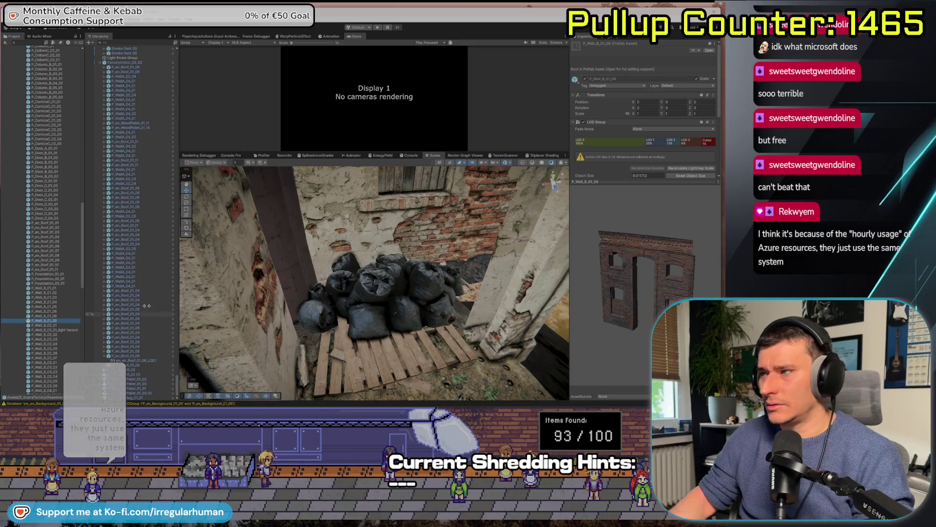
Try the P_Wall_B_03_03 wall behind the garbage bags, then delete it
{"action": "key", "text": "Down"}
{"action": "key", "text": "Down"}
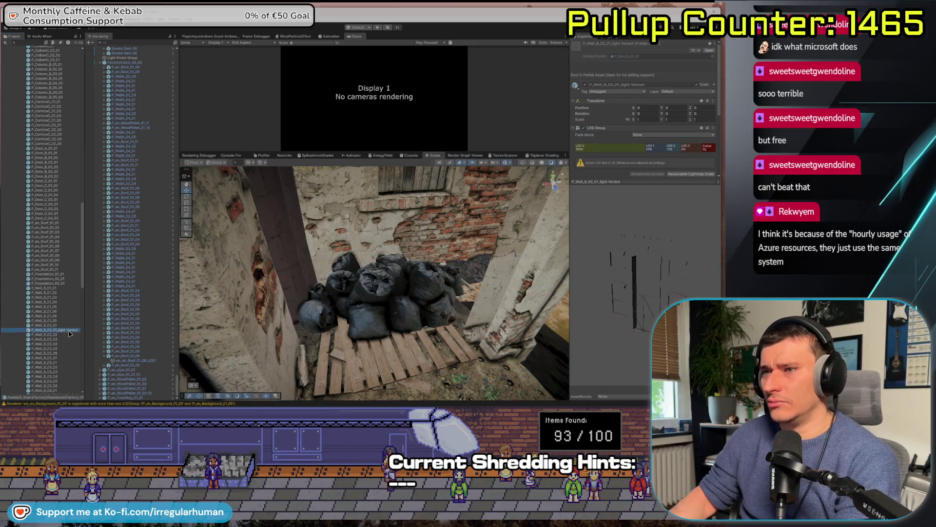
{"action": "left_click", "coordinate": [69, 334]}
{"action": "key", "text": "Down"}
{"action": "key", "text": "Down"}
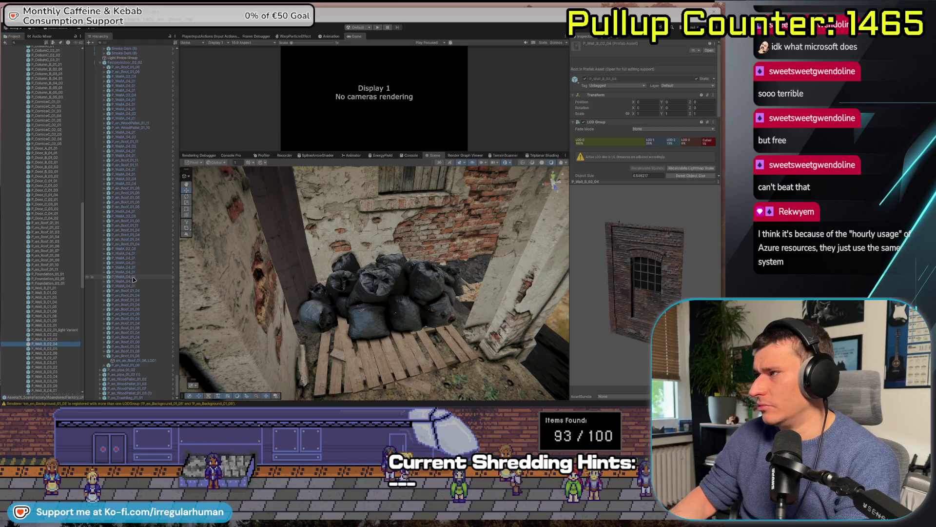
{"action": "key", "text": "Down"}
{"action": "key", "text": "Down"}
{"action": "key", "text": "Down"}
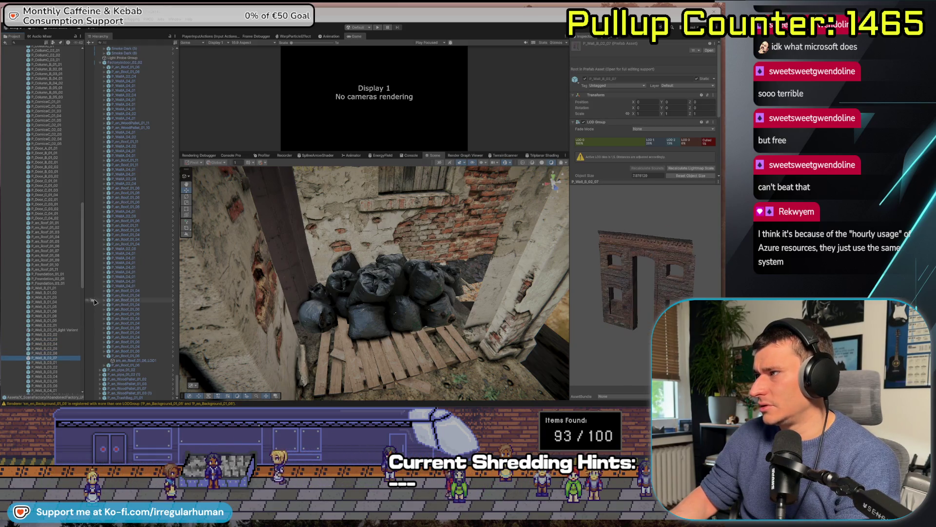
{"action": "key", "text": "Down"}
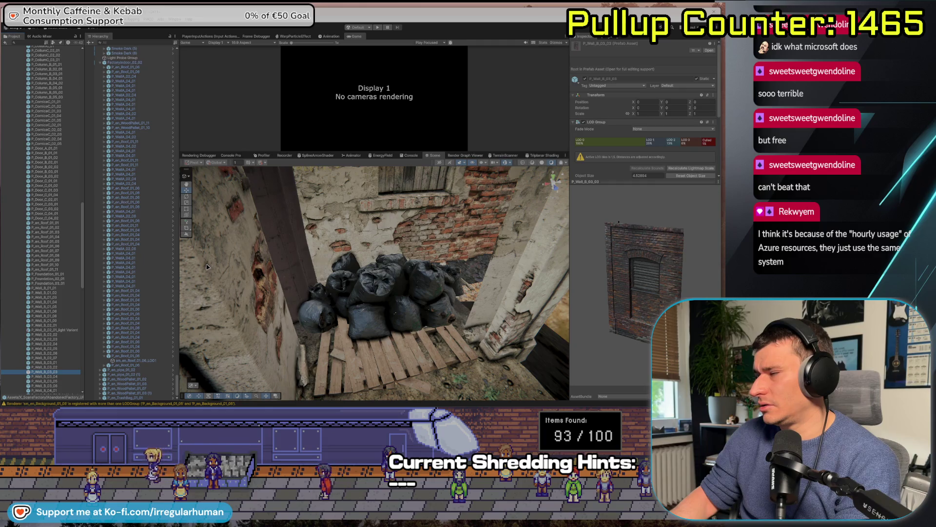
{"action": "mouse_move", "coordinate": [38, 371]}
{"action": "left_mouse_down"}
{"action": "mouse_move", "coordinate": [405, 283]}
{"action": "mouse_move", "coordinate": [489, 335]}
{"action": "left_mouse_up"}
{"action": "key", "text": "Delete"}
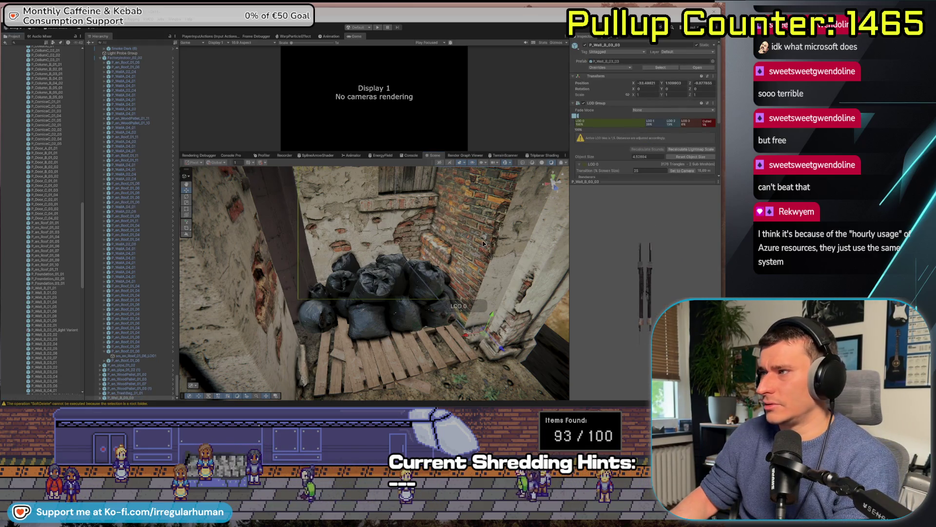
Place the windowless P_Wall_B_03_05 wall beside the trash bags
{"action": "left_click", "coordinate": [61, 308]}
{"action": "key", "text": "Down"}
{"action": "key", "text": "Down"}
{"action": "key", "text": "Down"}
{"action": "key", "text": "Down"}
{"action": "key", "text": "Down"}
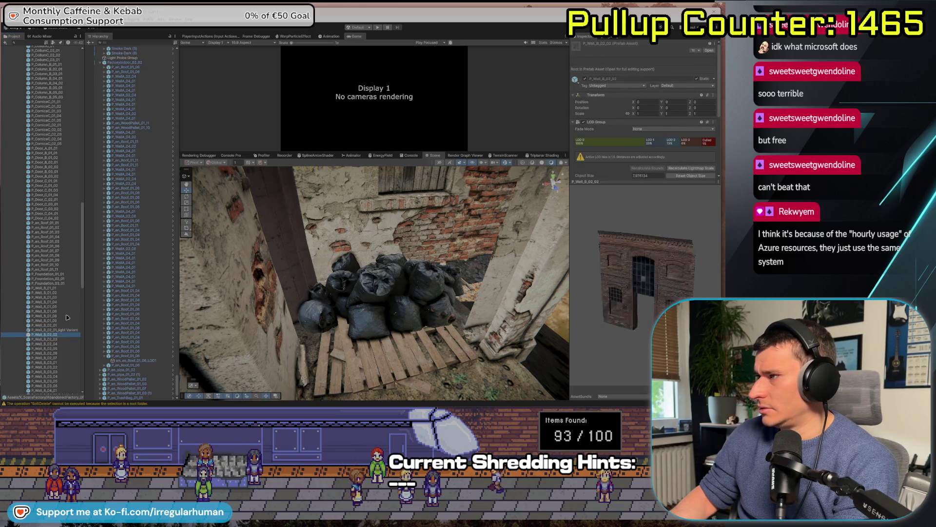
{"action": "key", "text": "Down"}
{"action": "key", "text": "Down"}
{"action": "key", "text": "Down"}
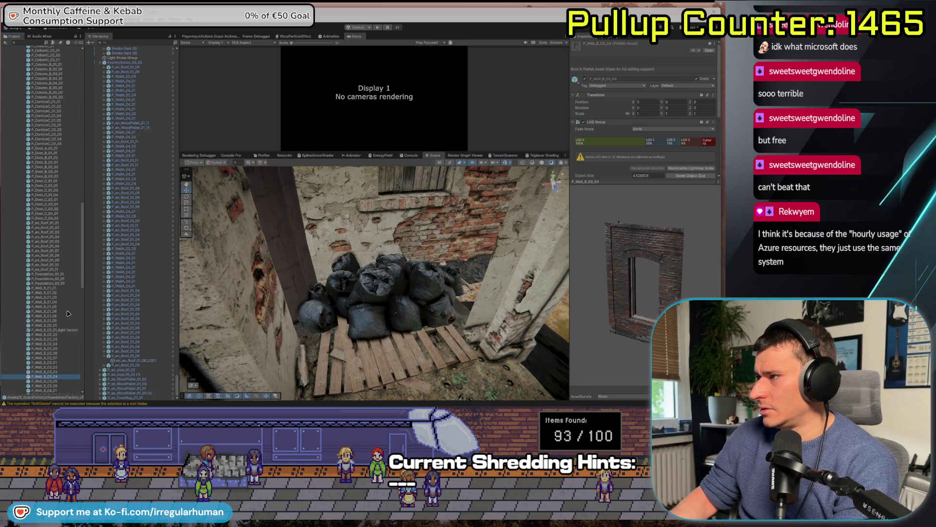
{"action": "key", "text": "Down"}
{"action": "mouse_move", "coordinate": [55, 375]}
{"action": "left_mouse_down"}
{"action": "mouse_move", "coordinate": [439, 293]}
{"action": "mouse_move", "coordinate": [481, 338]}
{"action": "left_mouse_up"}
Drop the P_ColumnC_01 brick column from FactoryChunks into the scene and frame it
{"action": "scroll", "coordinate": [63, 166], "scroll_direction": "up", "scroll_amount": 5}
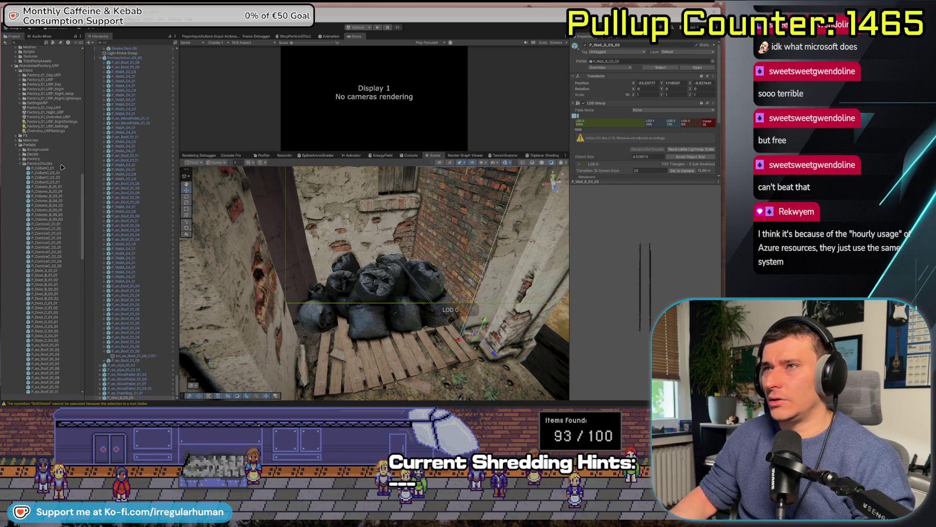
{"action": "left_click", "coordinate": [44, 174]}
{"action": "left_click", "coordinate": [44, 165]}
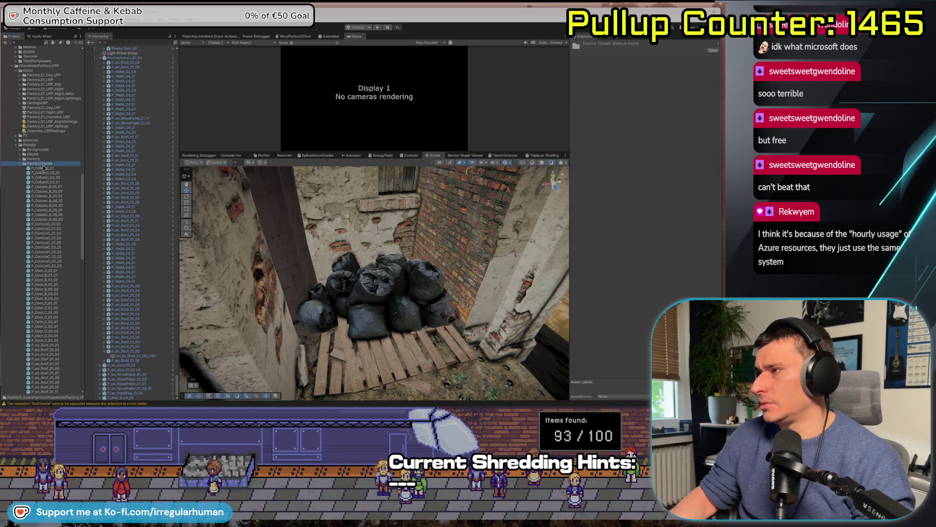
{"action": "mouse_move", "coordinate": [42, 170]}
{"action": "left_mouse_down"}
{"action": "mouse_move", "coordinate": [507, 322]}
{"action": "mouse_move", "coordinate": [482, 342]}
{"action": "left_mouse_up"}
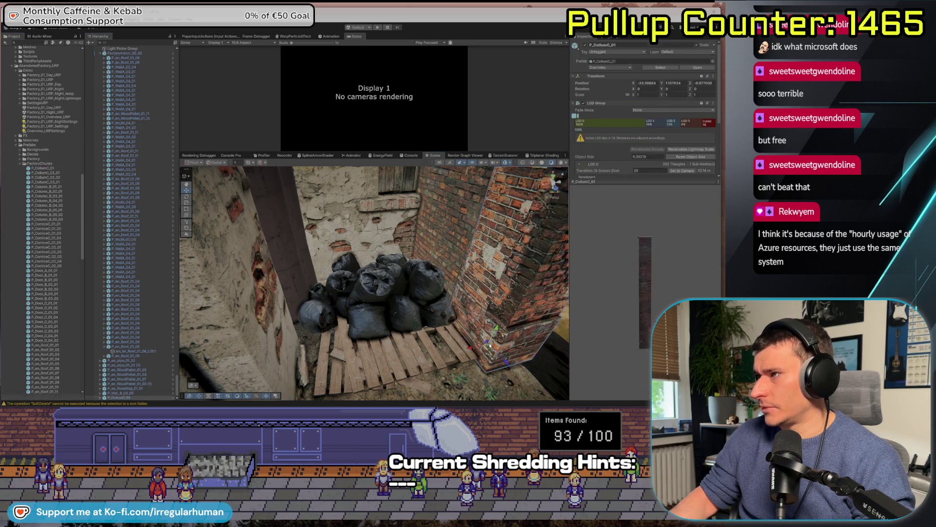
{"action": "key", "text": "f"}
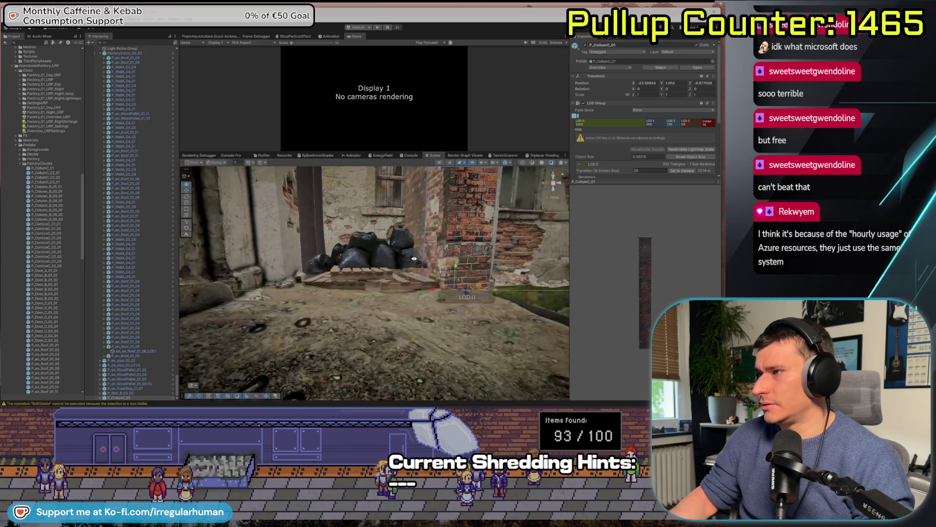
Move the column over toward the trash bags on the pallet
{"action": "left_click_drag", "start_coordinate": [334, 261], "coordinate": [402, 293]}
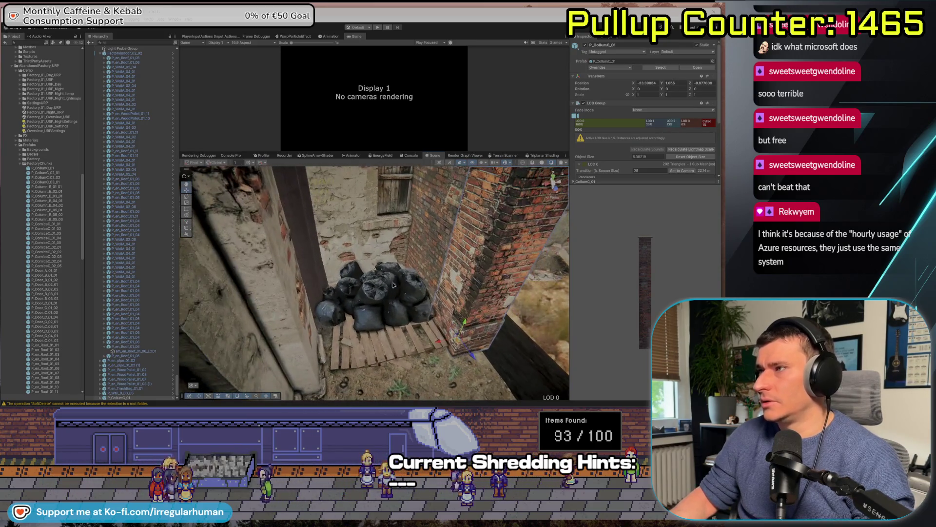
{"action": "left_click_drag", "start_coordinate": [459, 341], "coordinate": [391, 282]}
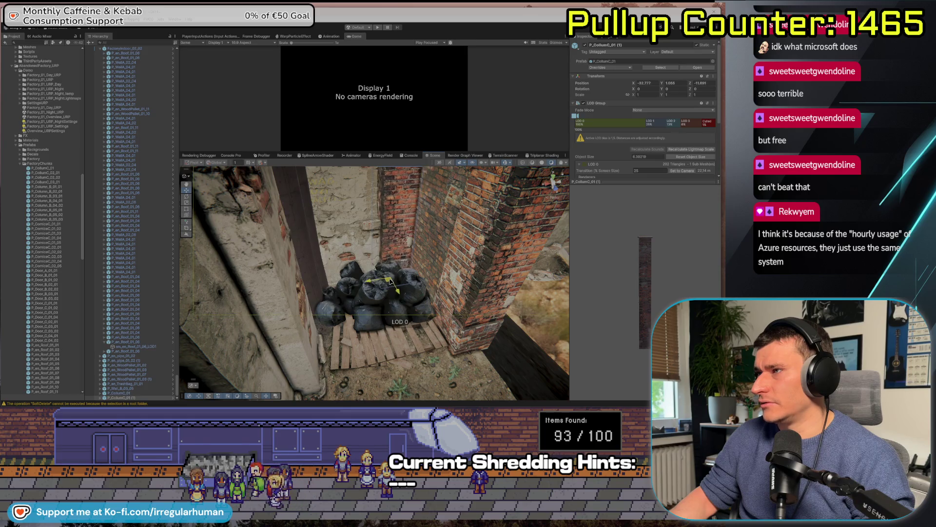
{"action": "key", "text": "f"}
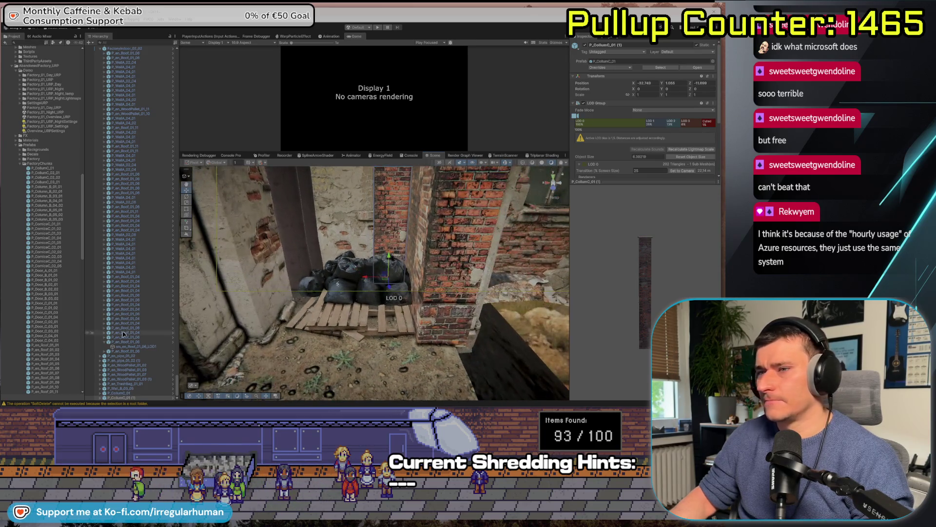
{"action": "mouse_move", "coordinate": [293, 300]}
{"action": "left_mouse_down"}
{"action": "mouse_move", "coordinate": [404, 267]}
{"action": "mouse_move", "coordinate": [335, 253]}
{"action": "left_mouse_up"}
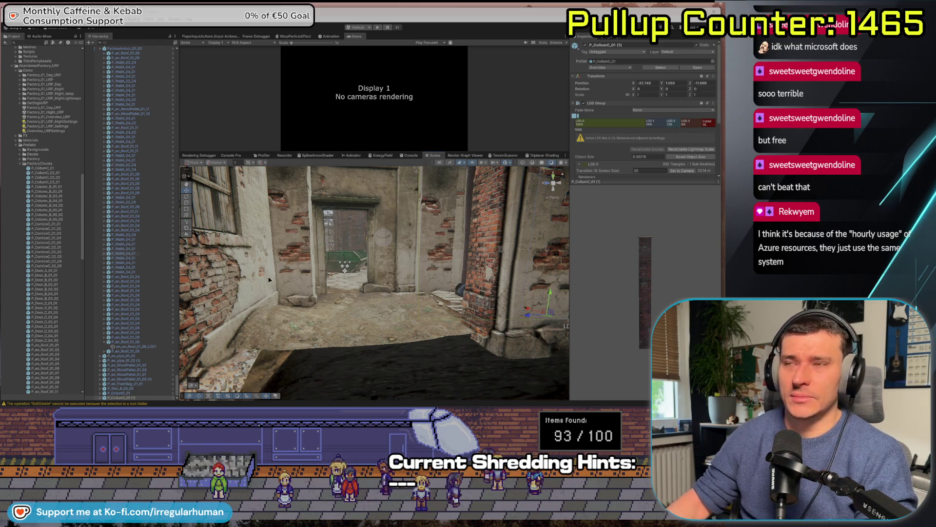
Collapse the FactoryChunks folder in the Project window and select Prefabs > Backgrounds
{"action": "mouse_move", "coordinate": [218, 272]}
{"action": "left_mouse_down"}
{"action": "mouse_move", "coordinate": [500, 331]}
{"action": "mouse_move", "coordinate": [393, 326]}
{"action": "mouse_move", "coordinate": [390, 336]}
{"action": "mouse_move", "coordinate": [258, 275]}
{"action": "mouse_move", "coordinate": [361, 276]}
{"action": "left_mouse_up"}
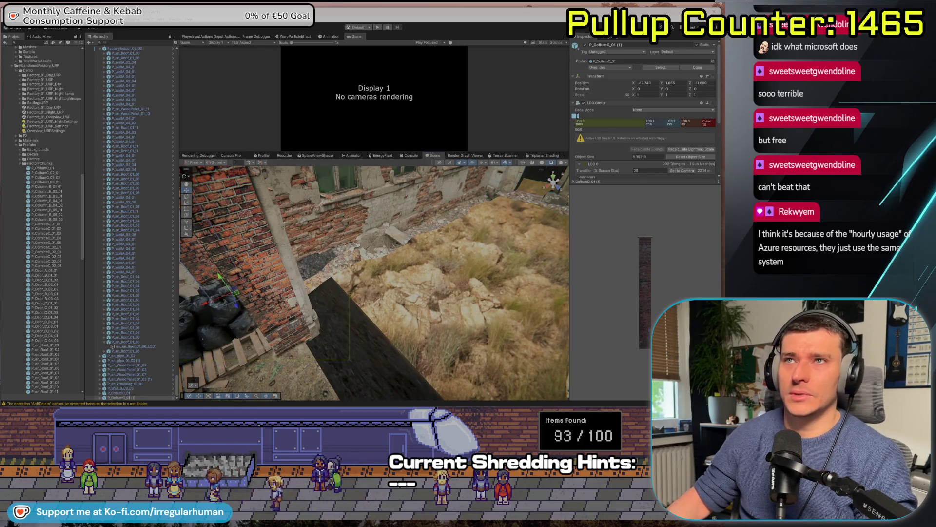
{"action": "scroll", "coordinate": [44, 281], "scroll_direction": "down", "scroll_amount": 5}
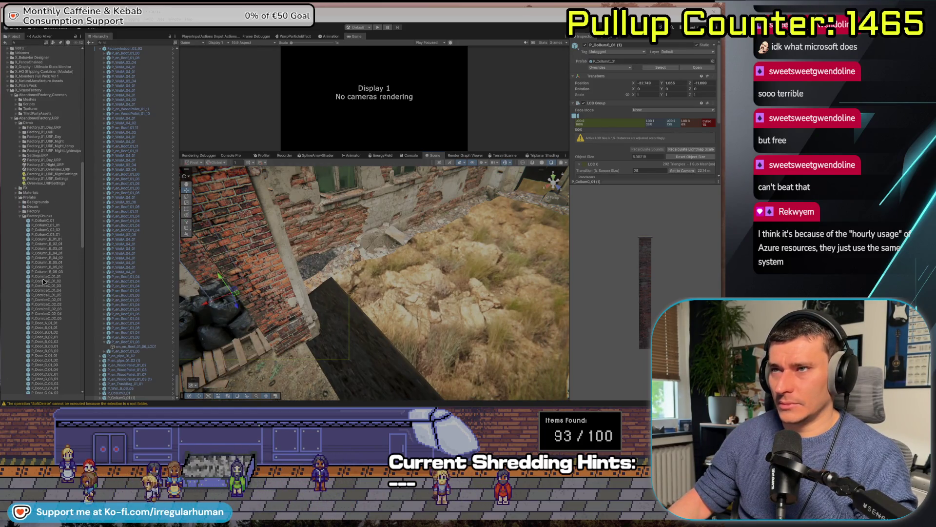
{"action": "scroll", "coordinate": [43, 280], "scroll_direction": "down", "scroll_amount": 15}
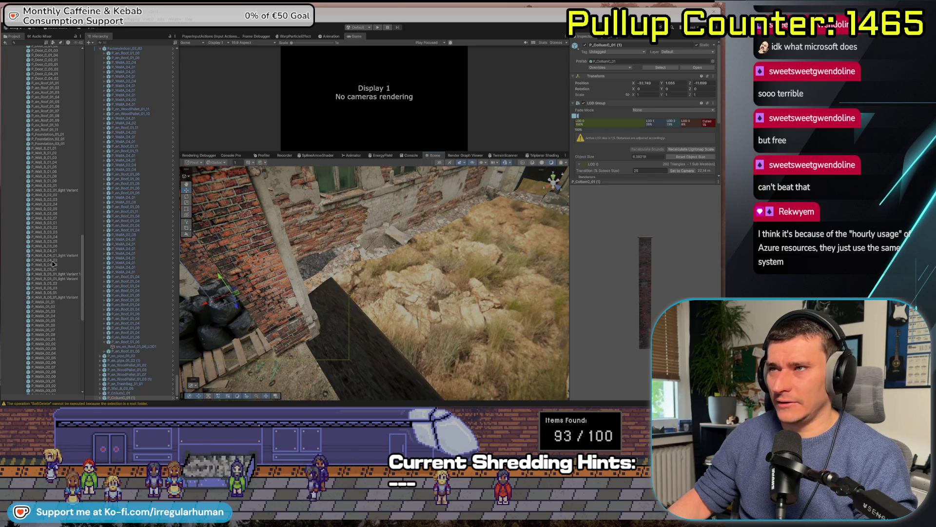
{"action": "scroll", "coordinate": [20, 47], "scroll_direction": "up", "scroll_amount": 2}
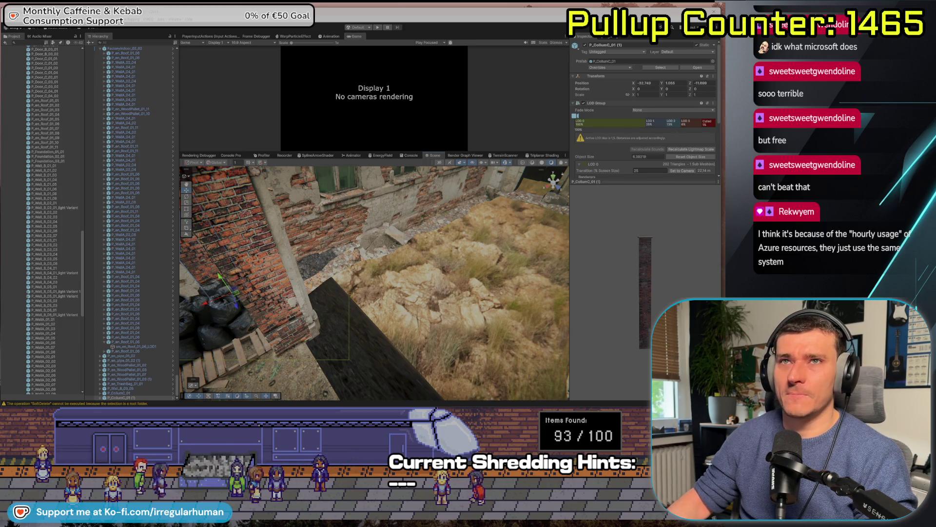
{"action": "scroll", "coordinate": [55, 187], "scroll_direction": "down", "scroll_amount": 15}
{"action": "scroll", "coordinate": [51, 336], "scroll_direction": "up", "scroll_amount": 20}
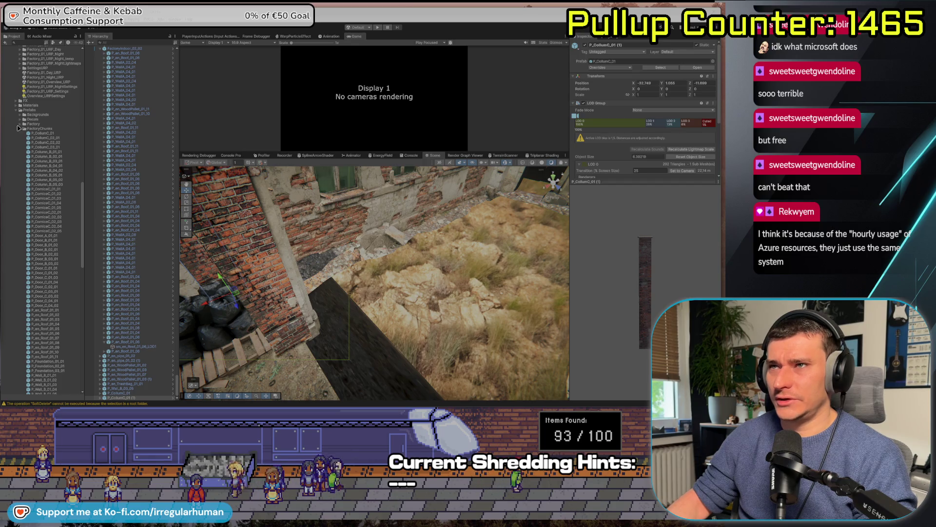
{"action": "left_click", "coordinate": [18, 130]}
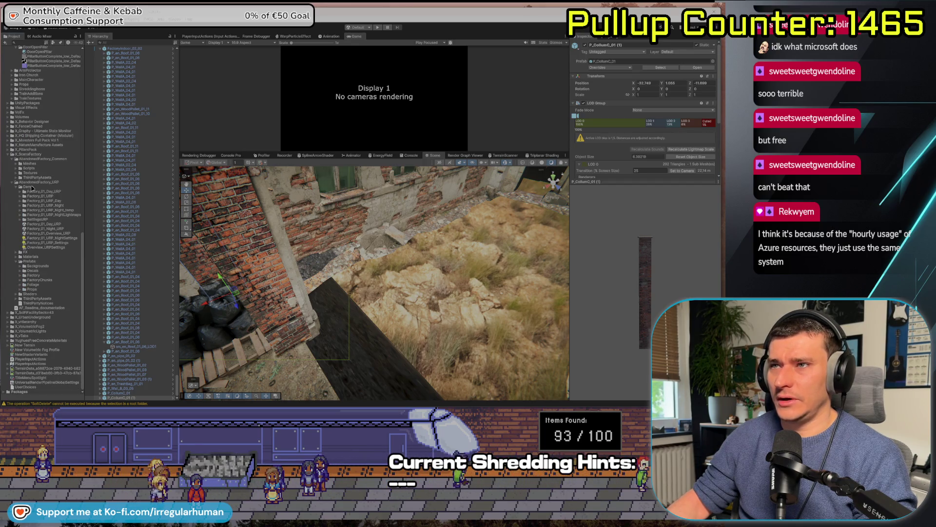
{"action": "left_click", "coordinate": [30, 270]}
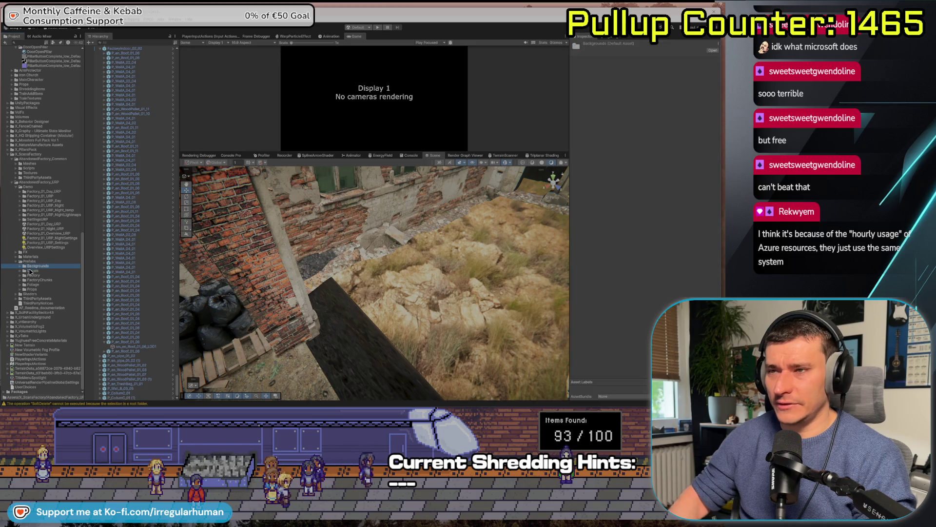
Drop the Decal_puddle_01_01 decal from Backgrounds onto the yard floor
{"action": "key", "text": "Right"}
{"action": "key", "text": "Down"}
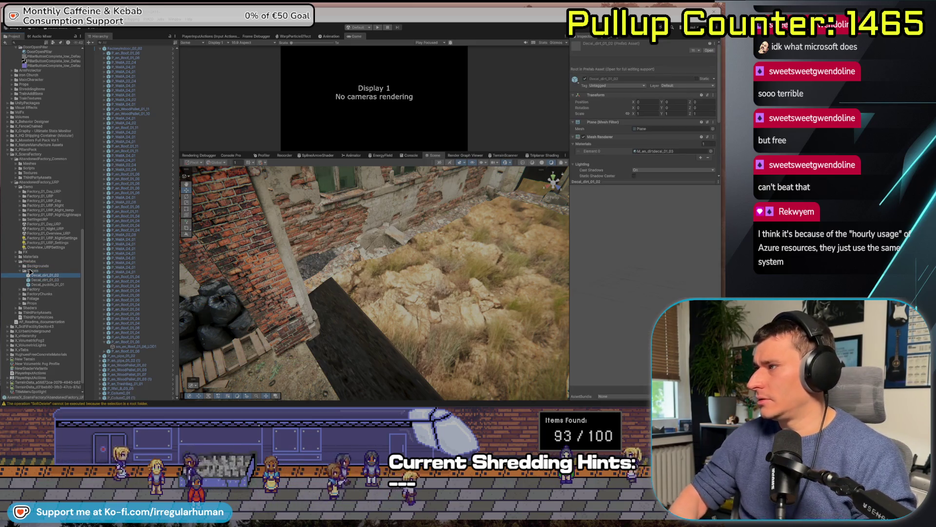
{"action": "key", "text": "Down"}
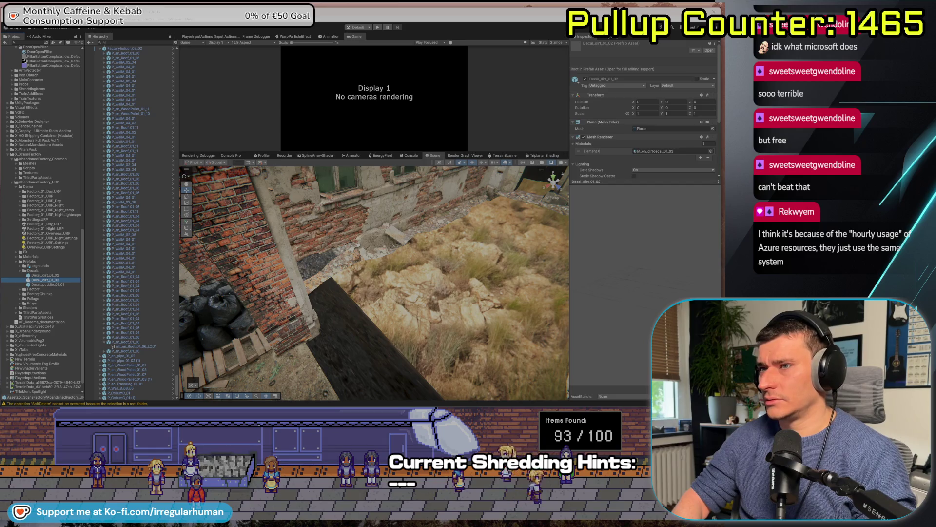
{"action": "key", "text": "Down"}
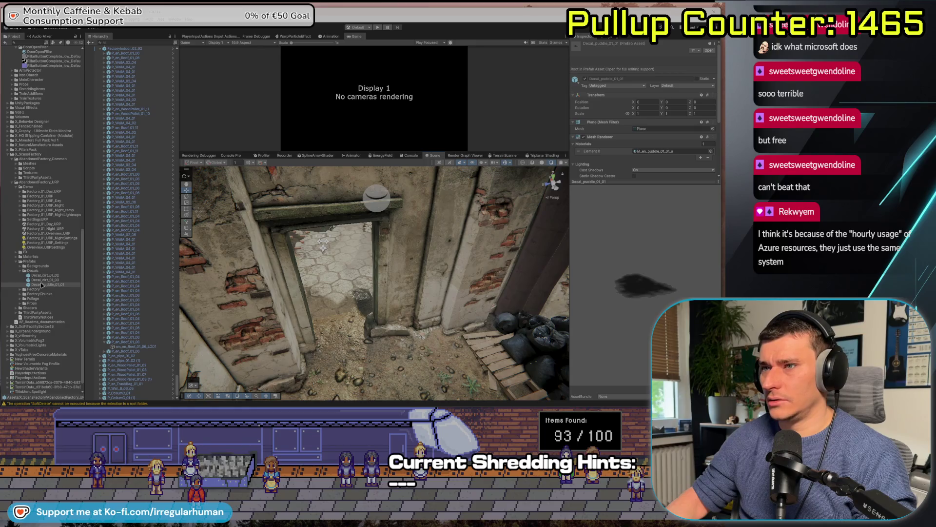
{"action": "mouse_move", "coordinate": [243, 300]}
{"action": "left_mouse_down"}
{"action": "mouse_move", "coordinate": [323, 270]}
{"action": "mouse_move", "coordinate": [439, 279]}
{"action": "mouse_move", "coordinate": [373, 263]}
{"action": "left_mouse_up"}
{"action": "key", "text": "f"}
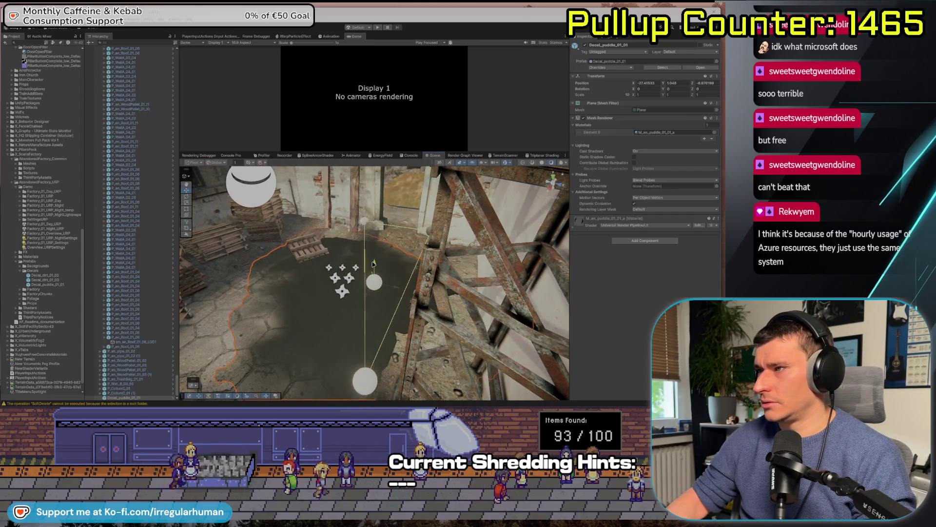
{"action": "key", "text": "f"}
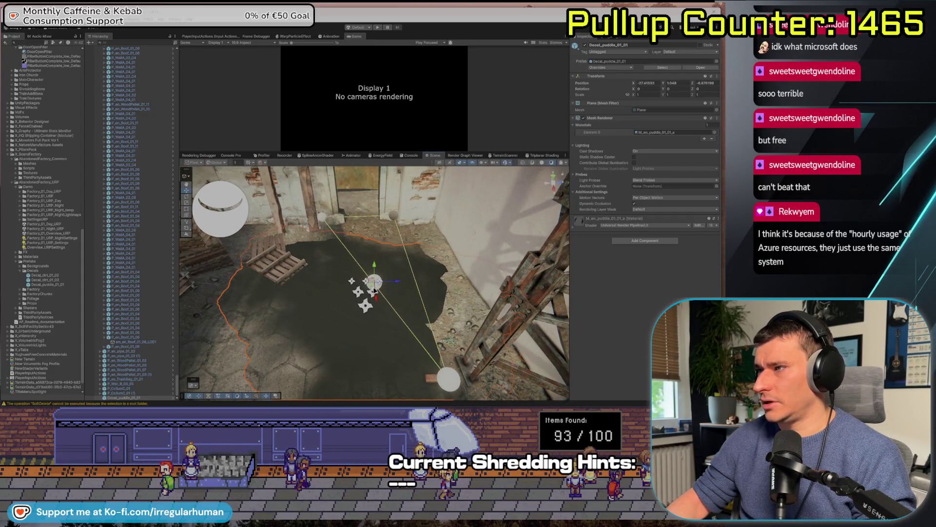
Slide the puddle toward the upper-left of the yard, then delete it
{"action": "scroll", "coordinate": [393, 298], "scroll_direction": "down", "scroll_amount": 2}
{"action": "left_click_drag", "start_coordinate": [374, 288], "coordinate": [316, 295]}
{"action": "left_click", "coordinate": [109, 360]}
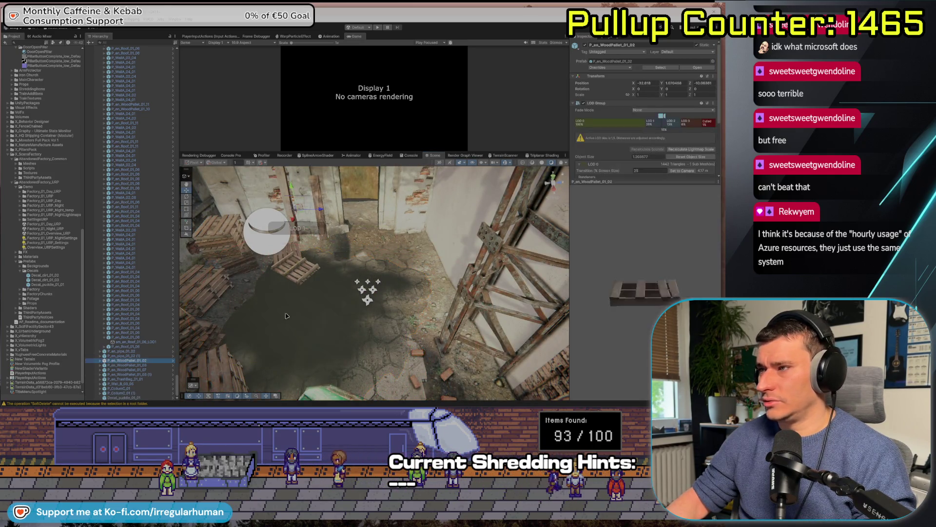
{"action": "mouse_move", "coordinate": [400, 286]}
{"action": "left_mouse_down"}
{"action": "mouse_move", "coordinate": [309, 277]}
{"action": "mouse_move", "coordinate": [374, 276]}
{"action": "mouse_move", "coordinate": [336, 362]}
{"action": "left_mouse_up"}
{"action": "left_click", "coordinate": [374, 276]}
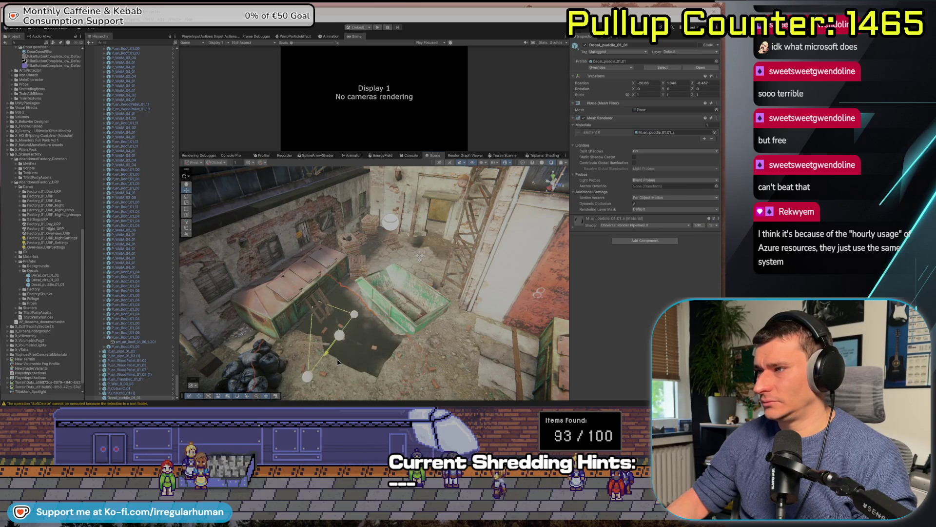
{"action": "scroll", "coordinate": [348, 348], "scroll_direction": "down", "scroll_amount": 5}
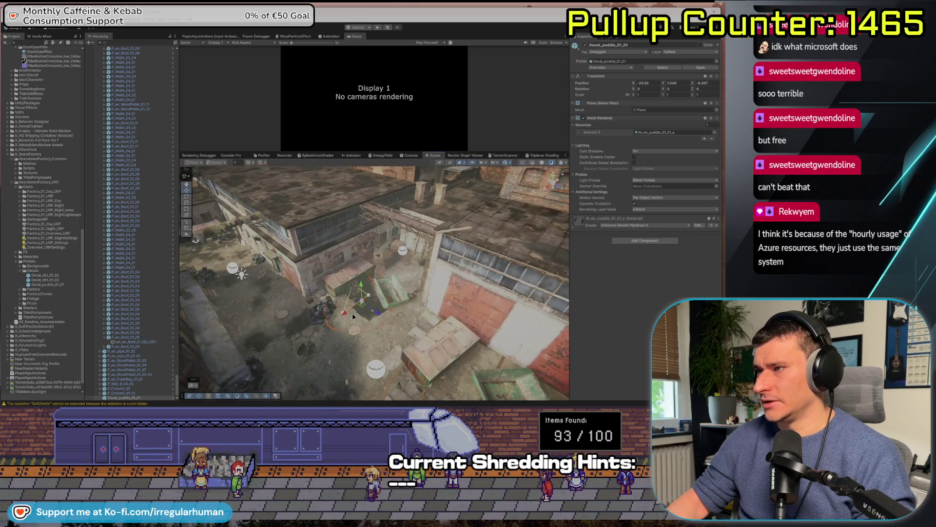
{"action": "left_click_drag", "start_coordinate": [363, 305], "coordinate": [214, 261]}
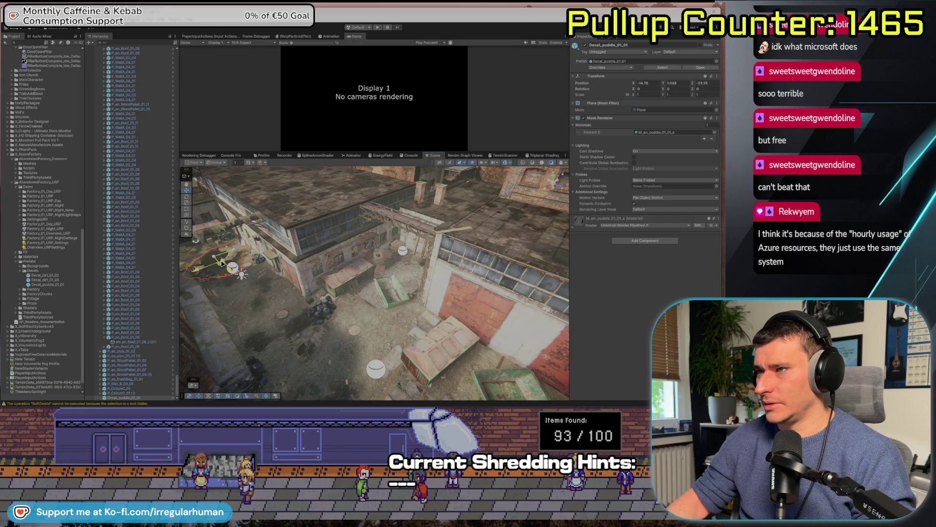
{"action": "key", "text": "Delete"}
{"action": "mouse_move", "coordinate": [341, 254]}
{"action": "left_mouse_down"}
{"action": "mouse_move", "coordinate": [371, 230]}
{"action": "mouse_move", "coordinate": [167, 226]}
{"action": "left_mouse_up"}
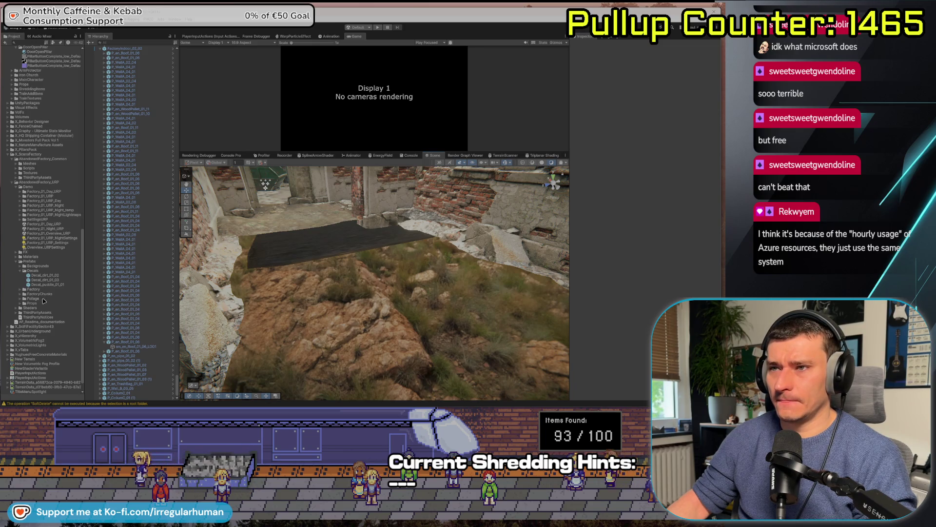
Expand Props and place the P_en_Brick_01_01 brick piece in the scene
{"action": "key", "text": "Right"}
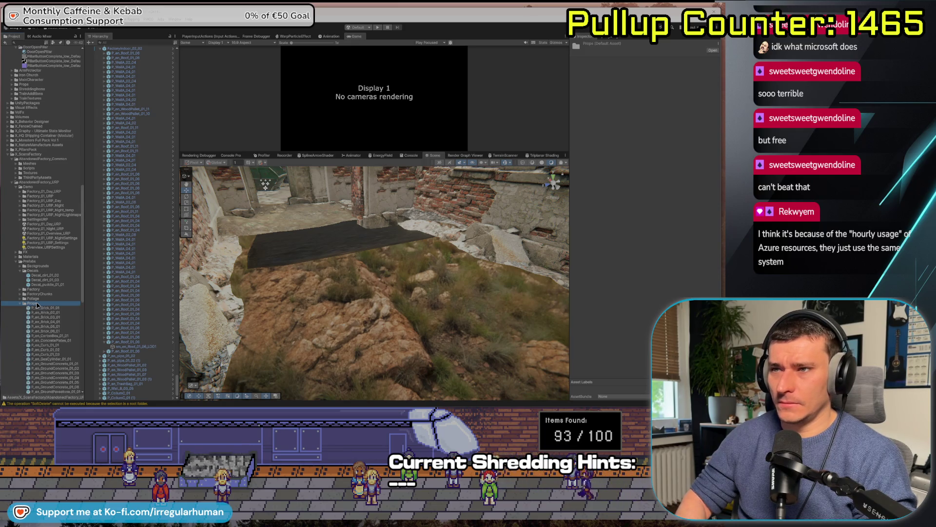
{"action": "key", "text": "Down"}
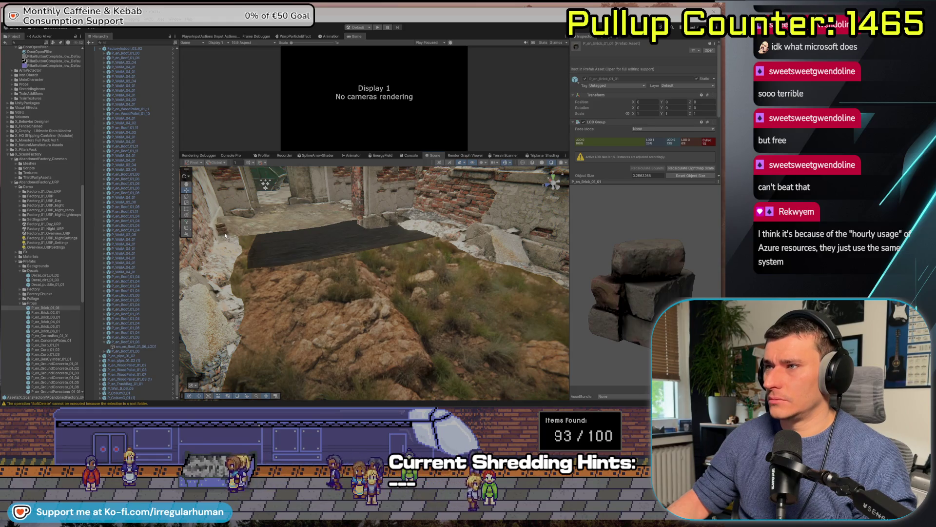
{"action": "left_click_drag", "start_coordinate": [225, 236], "coordinate": [225, 237]}
{"action": "key", "text": "f"}
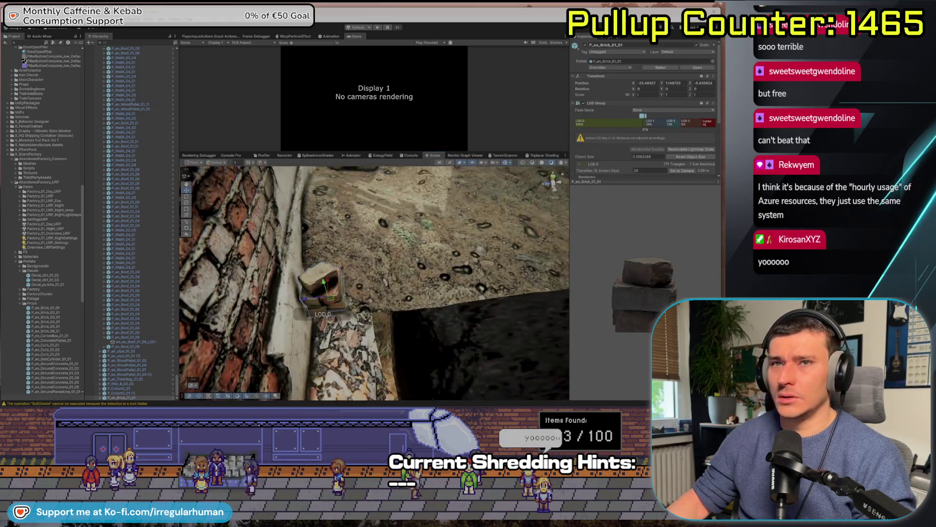
{"action": "left_click_drag", "start_coordinate": [328, 230], "coordinate": [296, 257]}
Place the P_en_CartonBox_01_01 carton box against the wall
{"action": "left_click", "coordinate": [44, 312]}
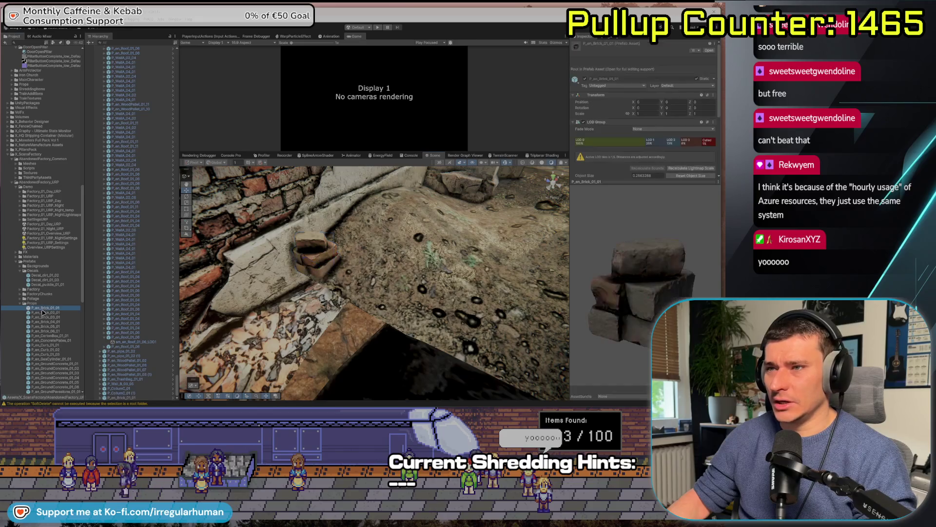
{"action": "key", "text": "Down"}
{"action": "key", "text": "Down"}
{"action": "key", "text": "Down"}
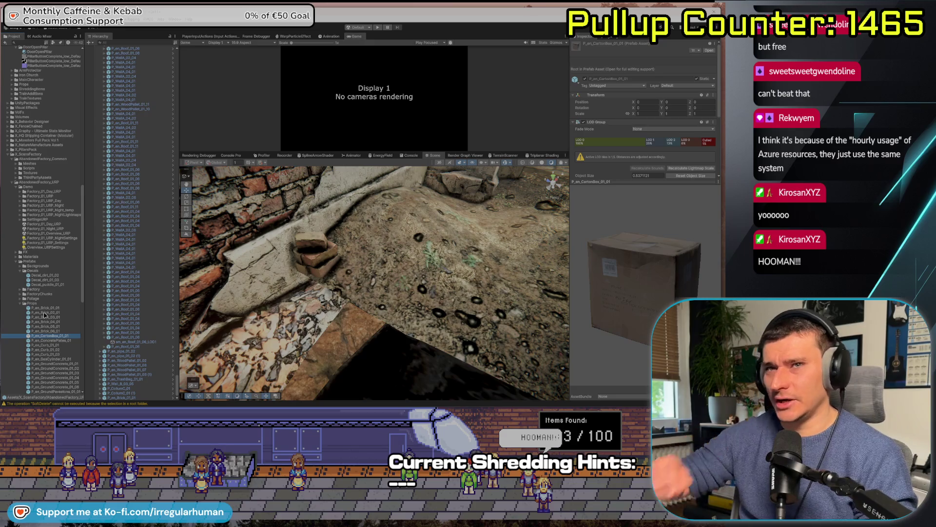
{"action": "mouse_move", "coordinate": [88, 324]}
{"action": "left_mouse_down"}
{"action": "mouse_move", "coordinate": [419, 195]}
{"action": "mouse_move", "coordinate": [488, 190]}
{"action": "left_mouse_up"}
{"action": "mouse_move", "coordinate": [434, 253]}
{"action": "left_mouse_down"}
{"action": "mouse_move", "coordinate": [392, 262]}
{"action": "mouse_move", "coordinate": [427, 259]}
{"action": "mouse_move", "coordinate": [425, 269]}
{"action": "mouse_move", "coordinate": [404, 249]}
{"action": "mouse_move", "coordinate": [392, 288]}
{"action": "mouse_move", "coordinate": [410, 289]}
{"action": "mouse_move", "coordinate": [369, 298]}
{"action": "left_mouse_up"}
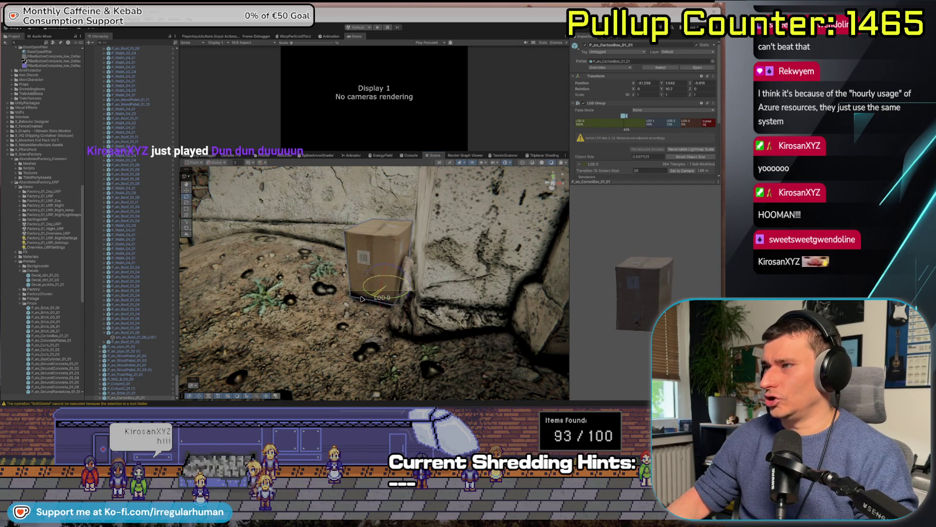
{"action": "left_click", "coordinate": [49, 340]}
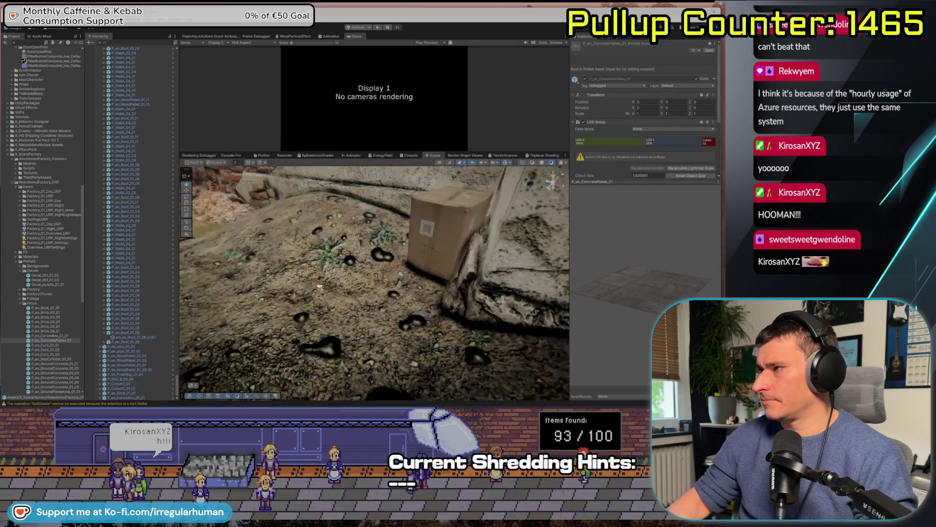
Drop a P_en_ConcretePlates_01 plate on the slab and align its corner at the pit edge
{"action": "left_click_drag", "start_coordinate": [254, 288], "coordinate": [271, 282]}
{"action": "mouse_move", "coordinate": [213, 305]}
{"action": "left_mouse_down"}
{"action": "mouse_move", "coordinate": [415, 244]}
{"action": "mouse_move", "coordinate": [463, 239]}
{"action": "mouse_move", "coordinate": [476, 247]}
{"action": "left_mouse_up"}
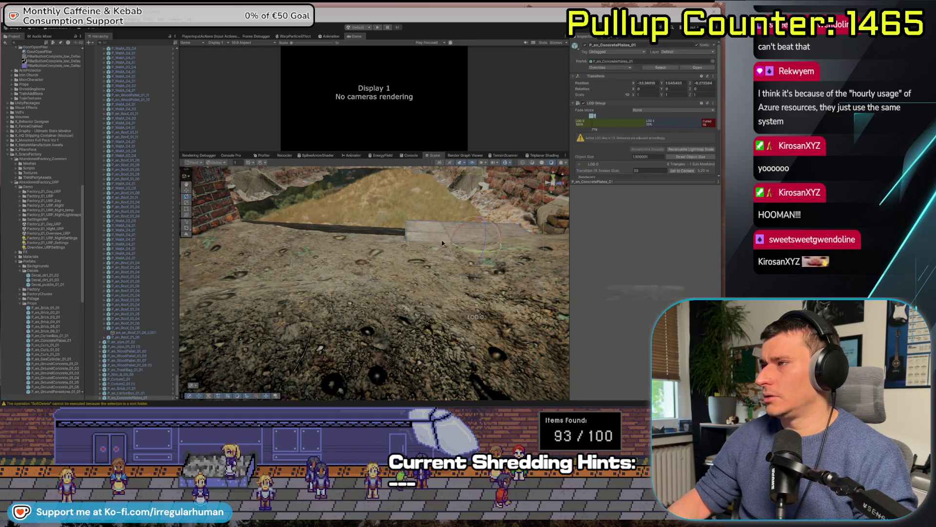
{"action": "mouse_move", "coordinate": [428, 314]}
{"action": "left_mouse_down"}
{"action": "mouse_move", "coordinate": [370, 263]}
{"action": "mouse_move", "coordinate": [312, 267]}
{"action": "mouse_move", "coordinate": [314, 244]}
{"action": "left_mouse_up"}
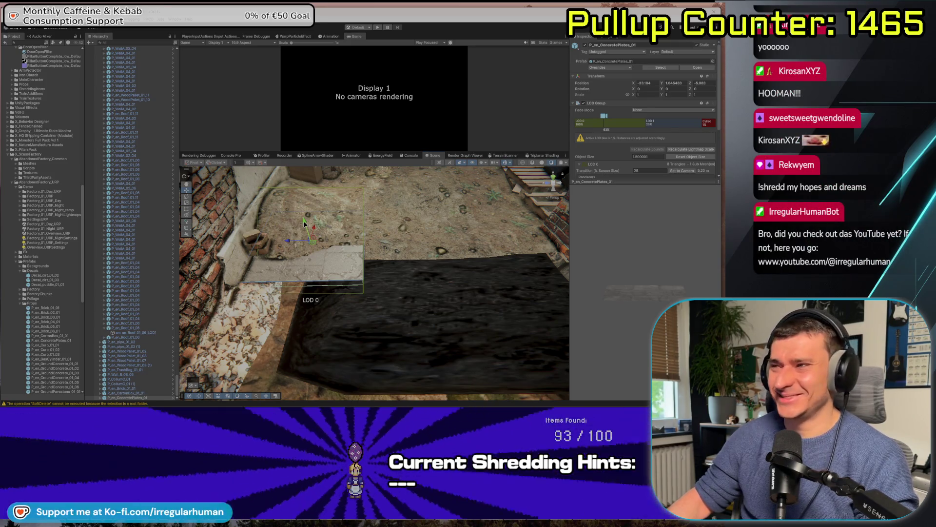
{"action": "mouse_move", "coordinate": [303, 224]}
{"action": "left_mouse_down"}
{"action": "mouse_move", "coordinate": [315, 227]}
{"action": "mouse_move", "coordinate": [291, 238]}
{"action": "left_mouse_up"}
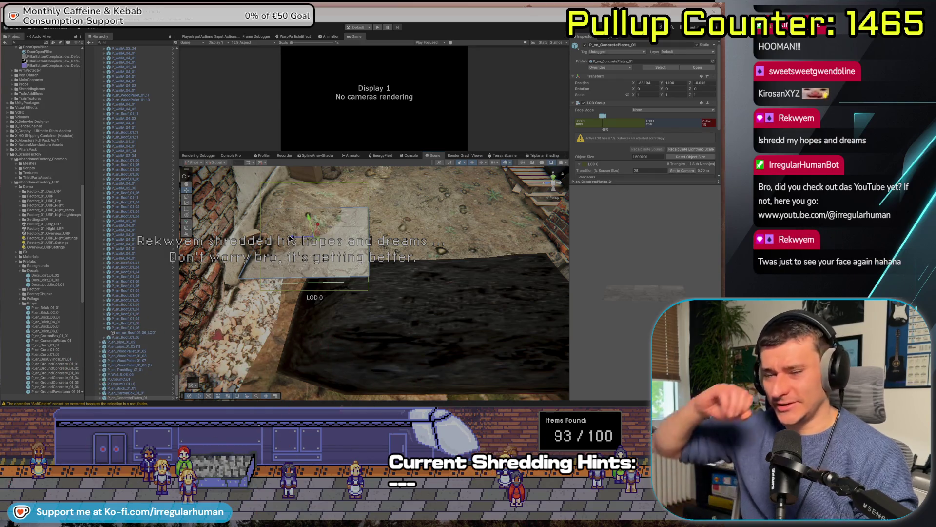
{"action": "left_click_drag", "start_coordinate": [290, 238], "coordinate": [284, 350]}
{"action": "left_click_drag", "start_coordinate": [218, 270], "coordinate": [218, 273]}
{"action": "left_click_drag", "start_coordinate": [275, 286], "coordinate": [322, 286]}
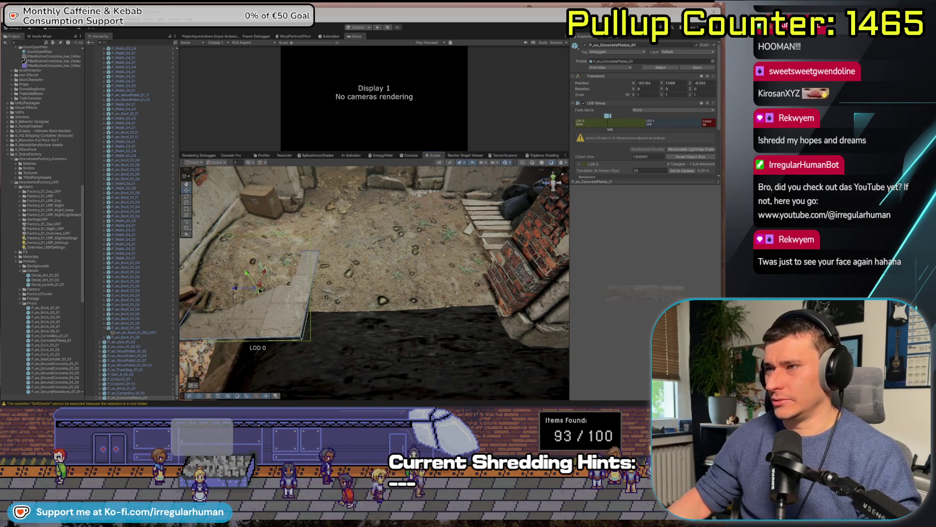
{"action": "left_click_drag", "start_coordinate": [233, 288], "coordinate": [312, 297]}
{"action": "left_click_drag", "start_coordinate": [398, 303], "coordinate": [303, 338]}
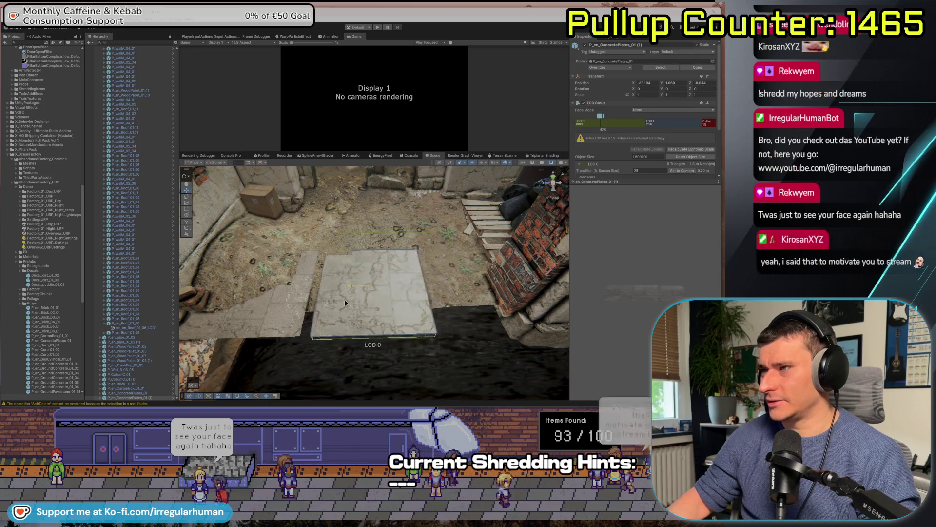
Duplicate the plate into three side by side and slide them back toward the wall
{"action": "key", "text": "ctrl+d"}
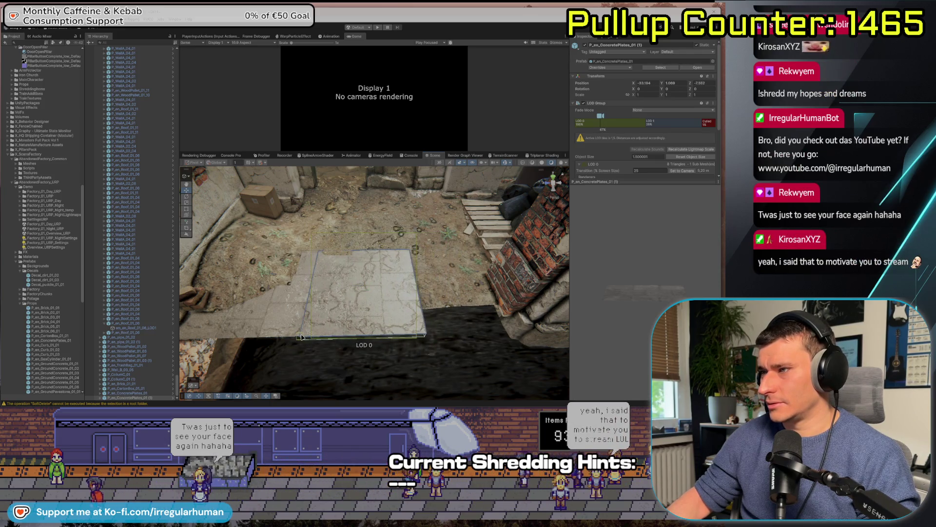
{"action": "left_click_drag", "start_coordinate": [348, 288], "coordinate": [431, 334]}
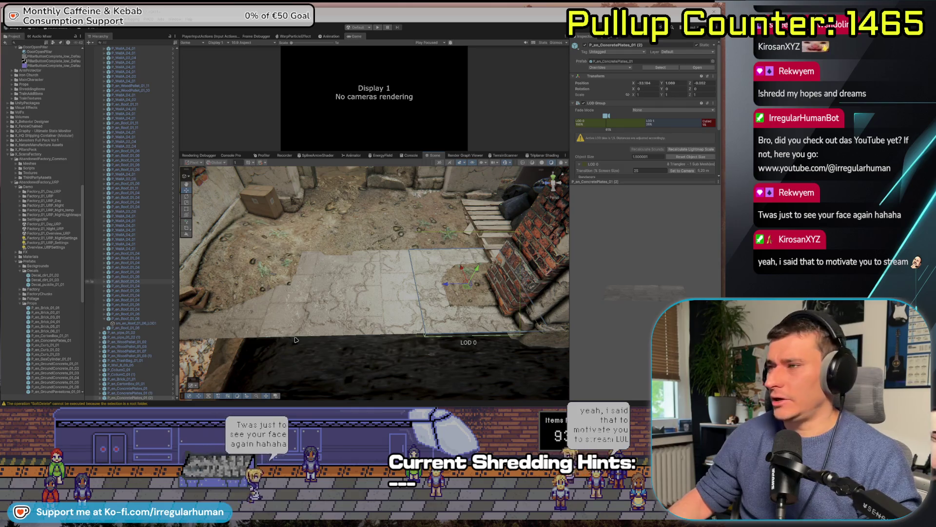
{"action": "left_click", "coordinate": [137, 389], "text": "shift"}
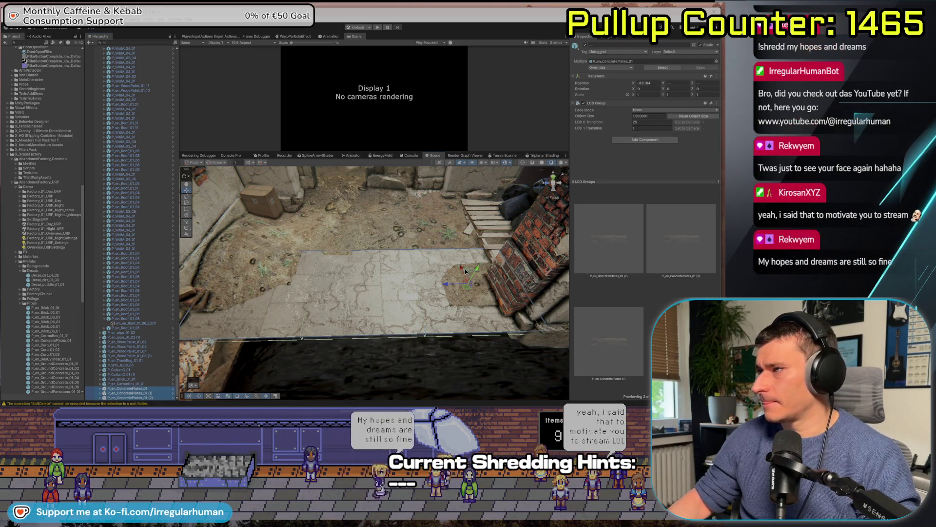
{"action": "mouse_move", "coordinate": [456, 251]}
{"action": "left_mouse_down"}
{"action": "mouse_move", "coordinate": [467, 251]}
{"action": "mouse_move", "coordinate": [452, 250]}
{"action": "mouse_move", "coordinate": [457, 307]}
{"action": "mouse_move", "coordinate": [341, 325]}
{"action": "left_mouse_up"}
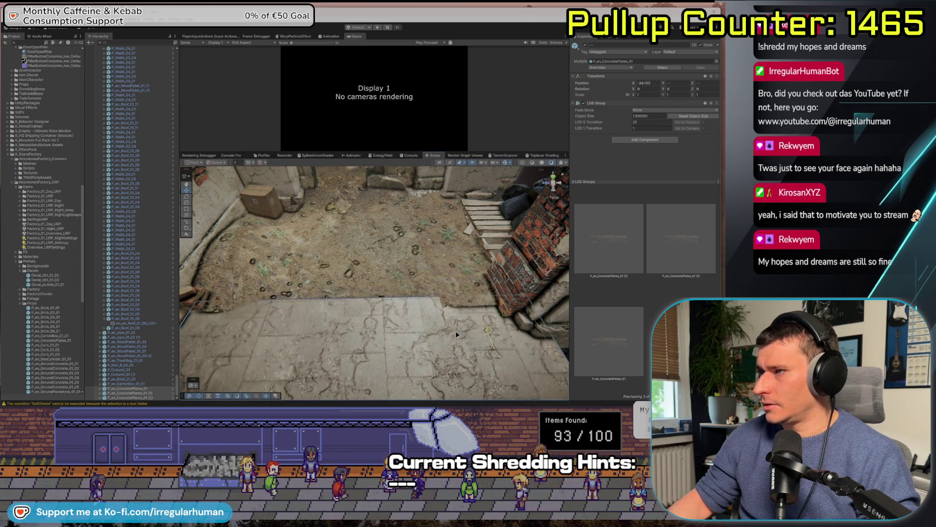
{"action": "mouse_move", "coordinate": [486, 336]}
{"action": "left_mouse_down"}
{"action": "mouse_move", "coordinate": [480, 317]}
{"action": "mouse_move", "coordinate": [498, 328]}
{"action": "left_mouse_up"}
{"action": "scroll", "coordinate": [312, 302], "scroll_direction": "up", "scroll_amount": 10}
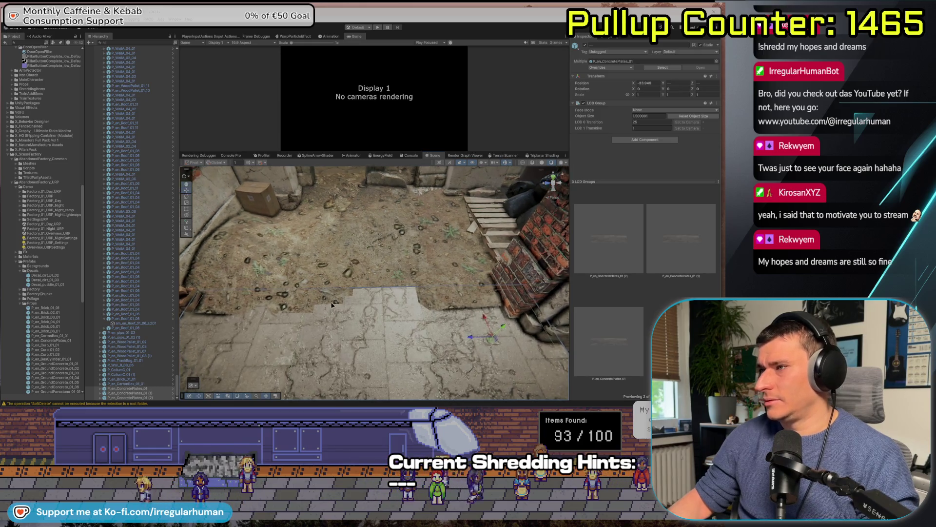
{"action": "scroll", "coordinate": [377, 276], "scroll_direction": "down", "scroll_amount": 10}
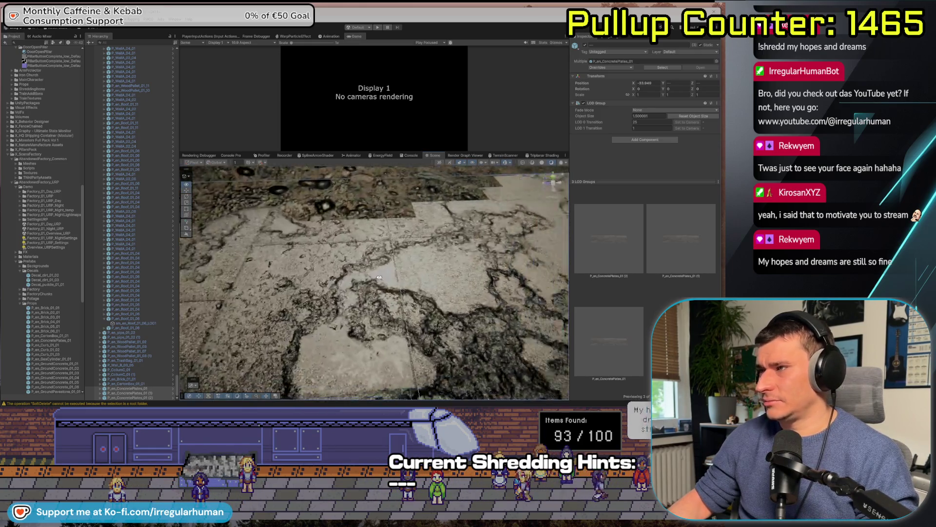
{"action": "mouse_move", "coordinate": [409, 253]}
{"action": "left_mouse_down"}
{"action": "mouse_move", "coordinate": [442, 253]}
{"action": "mouse_move", "coordinate": [295, 281]}
{"action": "mouse_move", "coordinate": [307, 288]}
{"action": "mouse_move", "coordinate": [324, 257]}
{"action": "left_mouse_up"}
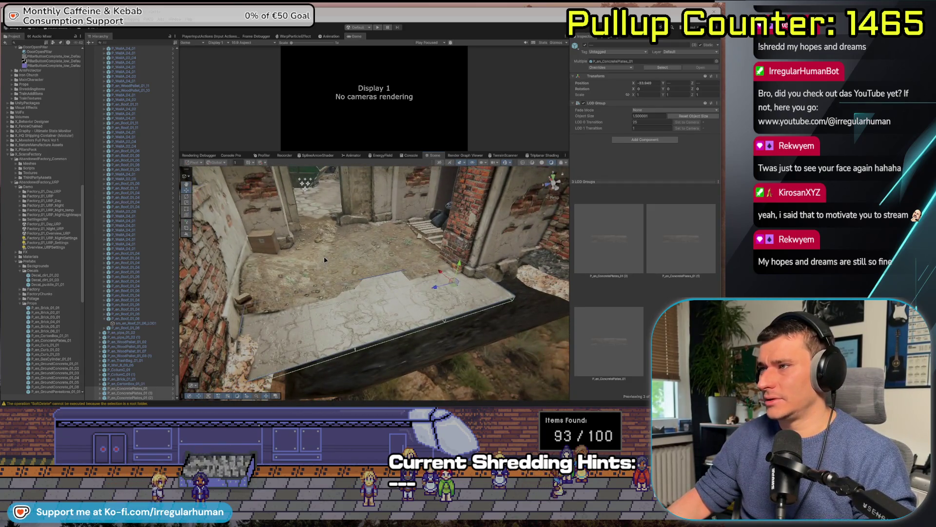
{"action": "left_click", "coordinate": [324, 256]}
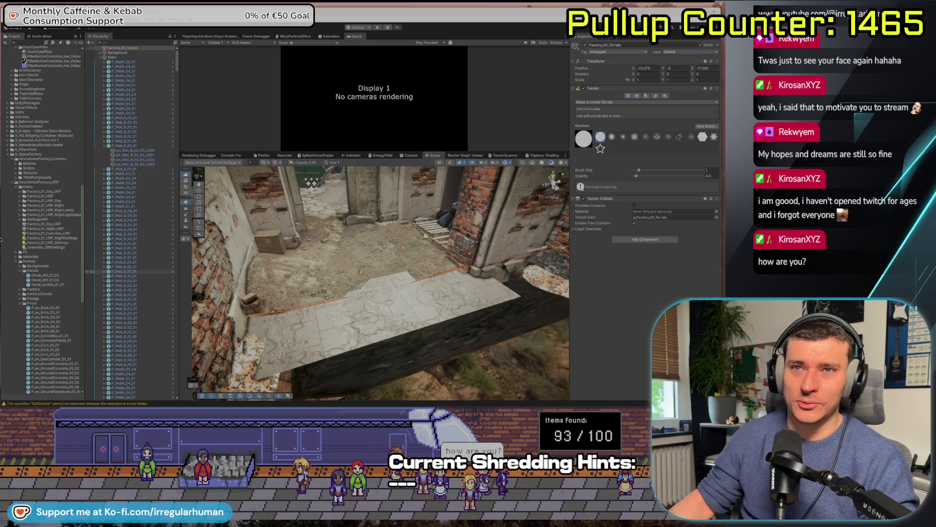
{"action": "left_click", "coordinate": [346, 329]}
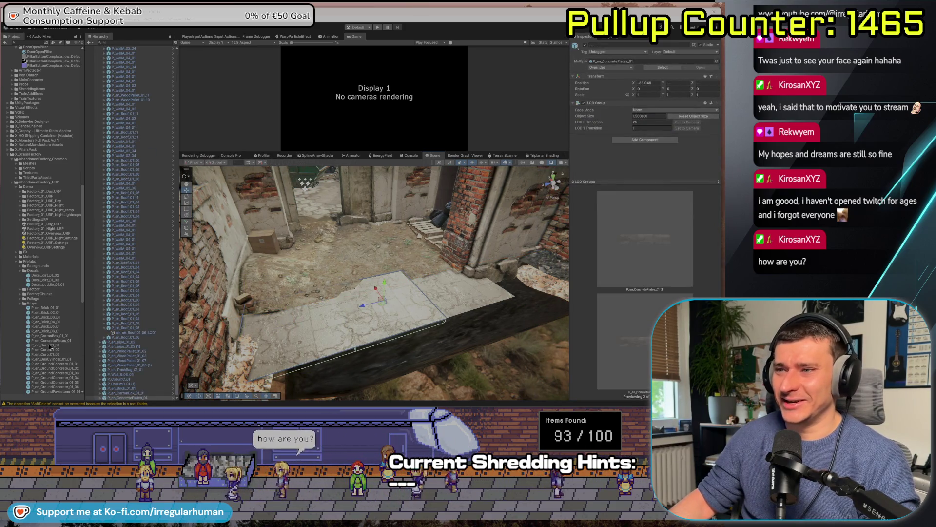
Place the P_en_Manhole_01_01 cover in the ground beside the plates and frame it
{"action": "scroll", "coordinate": [38, 245], "scroll_direction": "down", "scroll_amount": 5}
{"action": "left_click", "coordinate": [54, 313]}
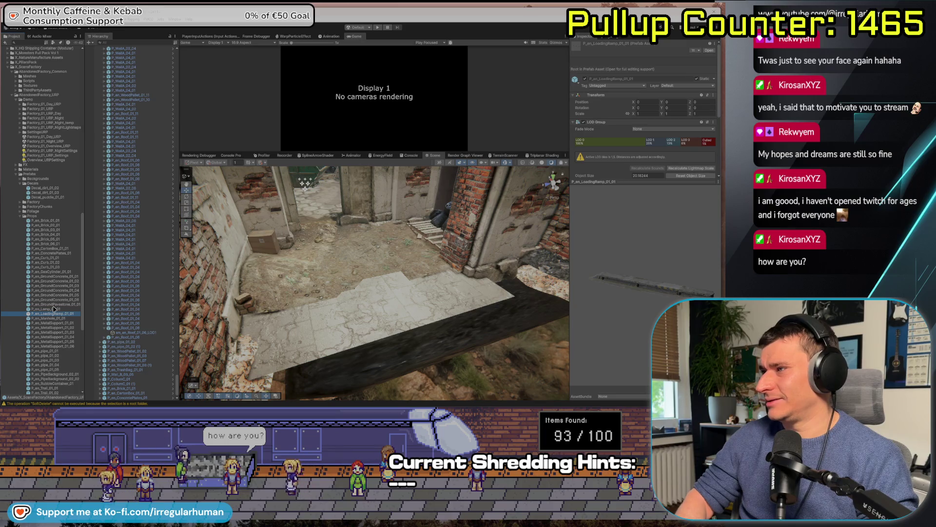
{"action": "left_click", "coordinate": [52, 318]}
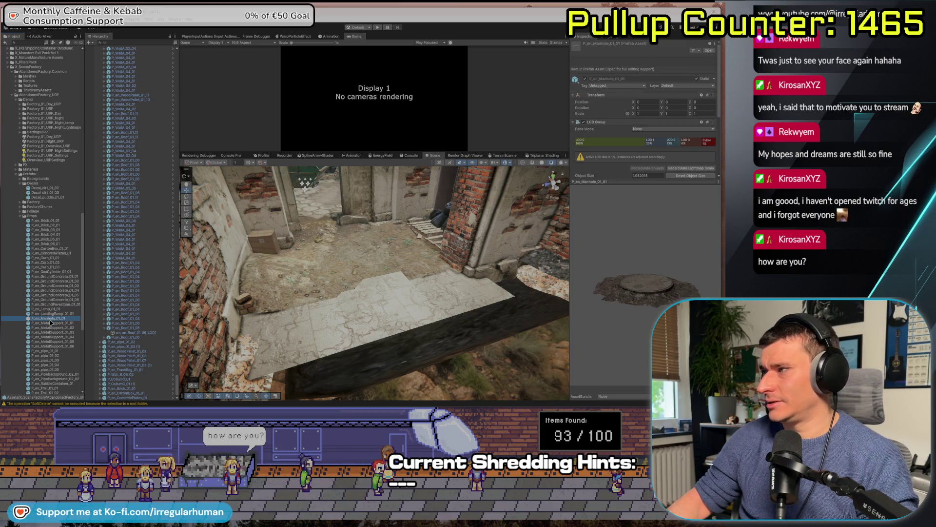
{"action": "mouse_move", "coordinate": [50, 320]}
{"action": "left_mouse_down"}
{"action": "mouse_move", "coordinate": [419, 284]}
{"action": "mouse_move", "coordinate": [373, 288]}
{"action": "mouse_move", "coordinate": [394, 277]}
{"action": "mouse_move", "coordinate": [397, 254]}
{"action": "mouse_move", "coordinate": [376, 282]}
{"action": "left_mouse_up"}
{"action": "key", "text": "f"}
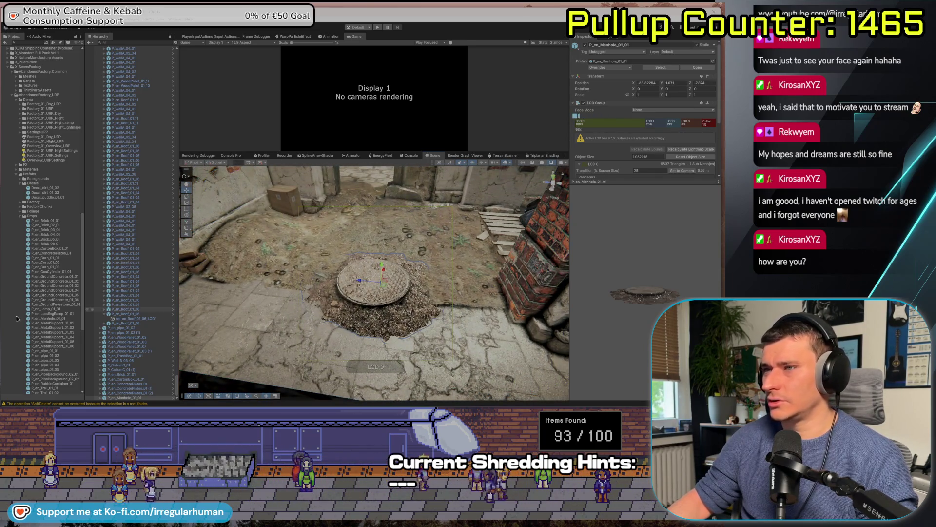
Browse the metal support and pipe prefabs, ending on the ring-shaped pipe part
{"action": "left_click", "coordinate": [55, 323]}
{"action": "key", "text": "Down"}
{"action": "key", "text": "Down"}
{"action": "key", "text": "Down"}
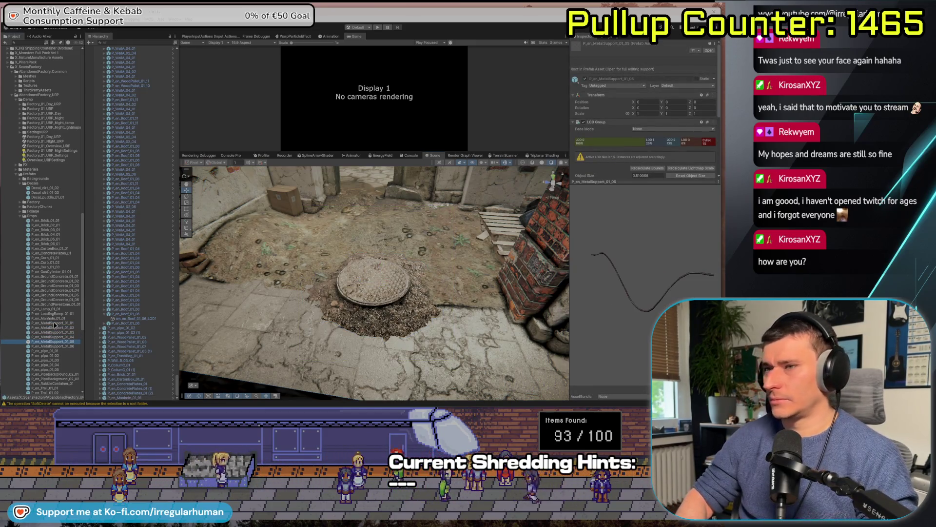
{"action": "key", "text": "Down"}
{"action": "key", "text": "Down"}
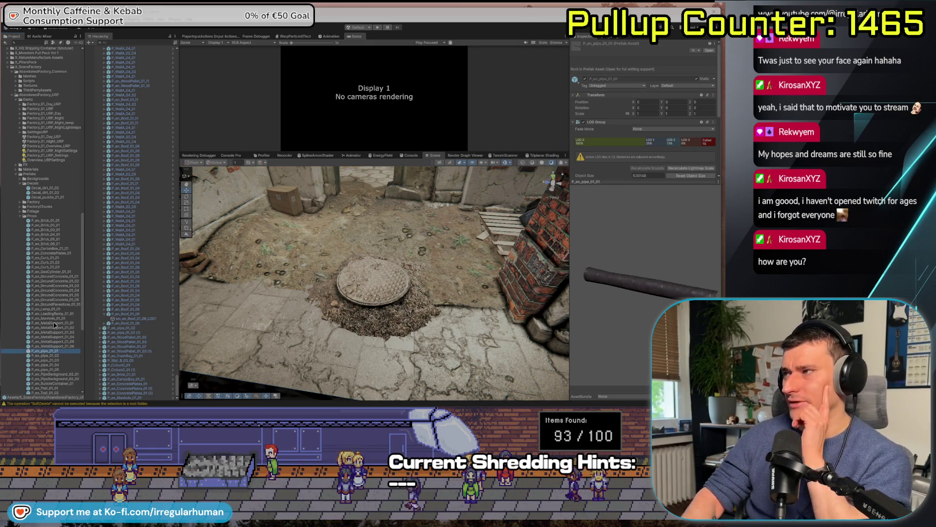
{"action": "key", "text": "Down"}
{"action": "key", "text": "Down"}
{"action": "key", "text": "Down"}
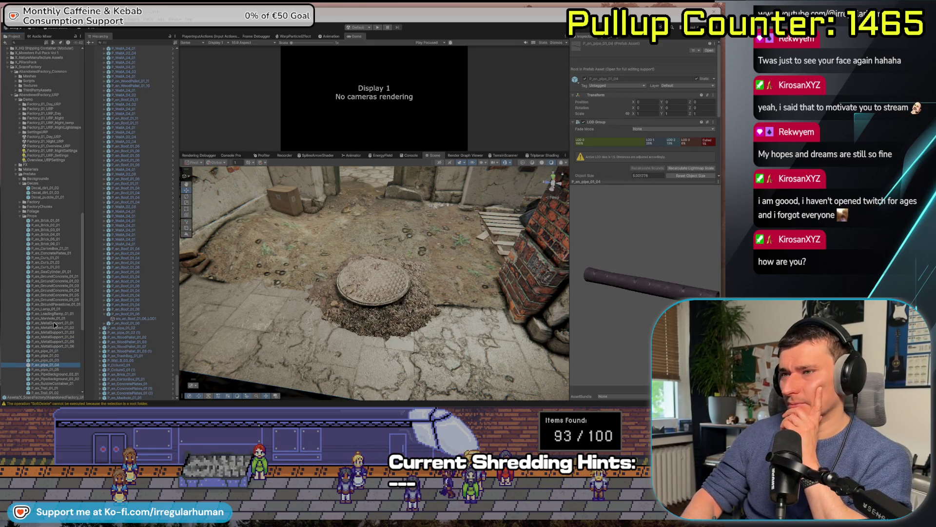
{"action": "key", "text": "Up"}
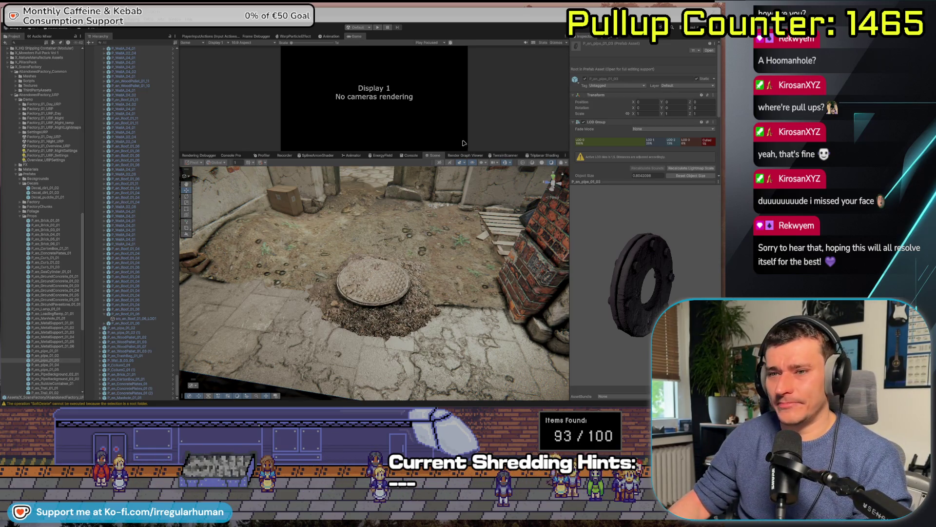
Preview the pipe, rubble container and trail prefabs in the Project panel
{"action": "left_click", "coordinate": [45, 365]}
{"action": "key", "text": "Down"}
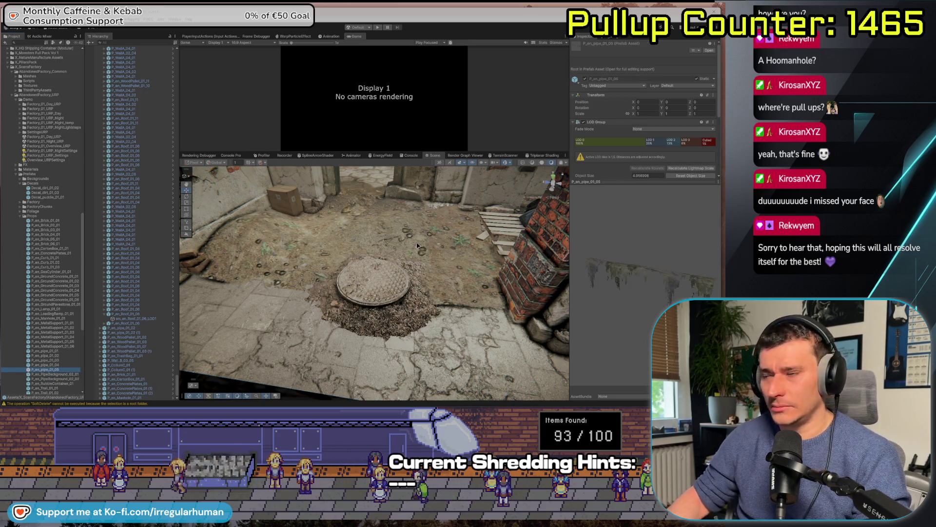
{"action": "left_click_drag", "start_coordinate": [659, 292], "coordinate": [634, 293]}
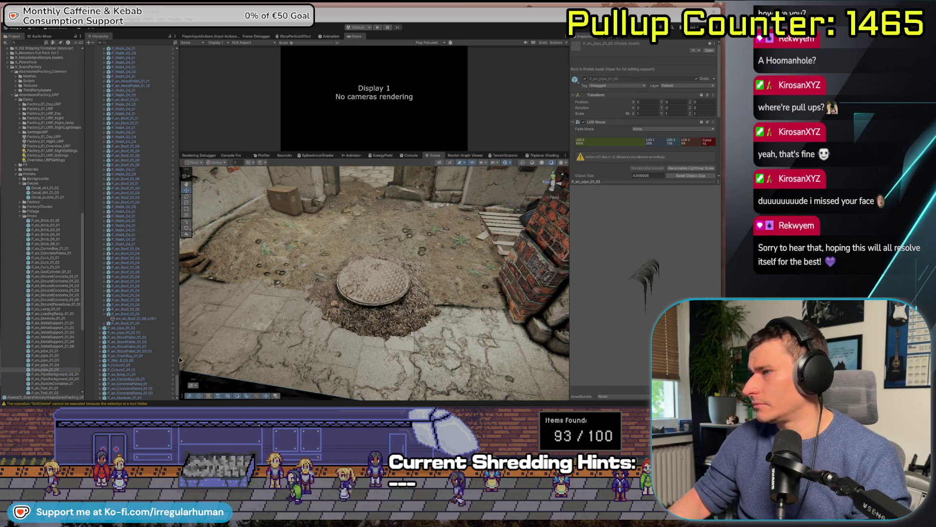
{"action": "scroll", "coordinate": [29, 327], "scroll_direction": "down", "scroll_amount": 3}
{"action": "left_click", "coordinate": [54, 348]}
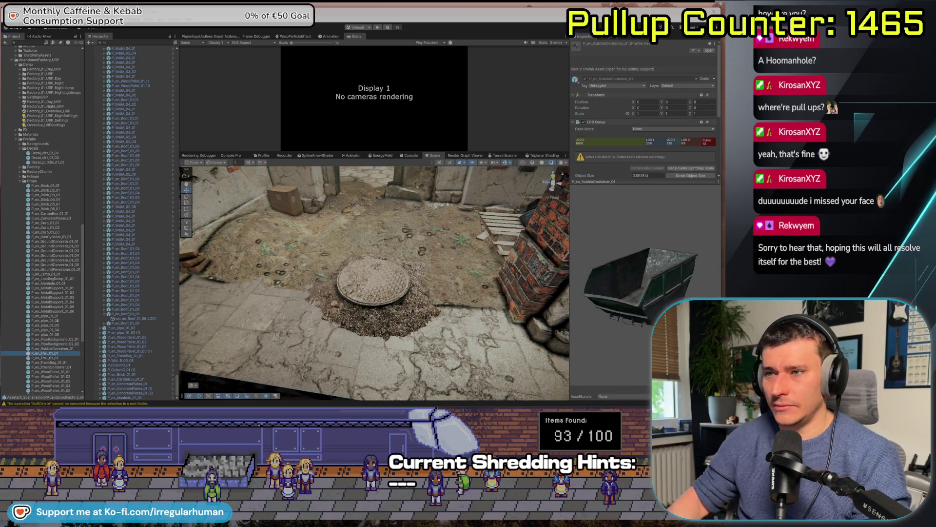
{"action": "left_click", "coordinate": [62, 358]}
{"action": "scroll", "coordinate": [55, 343], "scroll_direction": "down", "scroll_amount": 4}
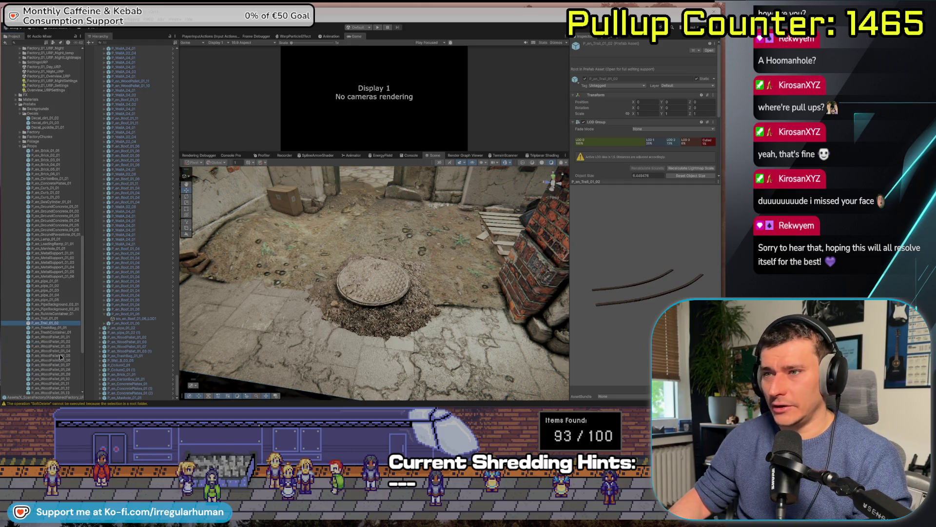
{"action": "scroll", "coordinate": [56, 322], "scroll_direction": "down", "scroll_amount": 4}
Place the WoodPallet_01_04 plank beside the manhole and rotate it flat
{"action": "left_click", "coordinate": [57, 299]}
{"action": "mouse_move", "coordinate": [57, 301]}
{"action": "left_mouse_down"}
{"action": "mouse_move", "coordinate": [275, 300]}
{"action": "mouse_move", "coordinate": [443, 326]}
{"action": "mouse_move", "coordinate": [473, 314]}
{"action": "mouse_move", "coordinate": [452, 308]}
{"action": "mouse_move", "coordinate": [503, 324]}
{"action": "mouse_move", "coordinate": [460, 334]}
{"action": "left_mouse_up"}
{"action": "key", "text": "w"}
{"action": "key", "text": "e"}
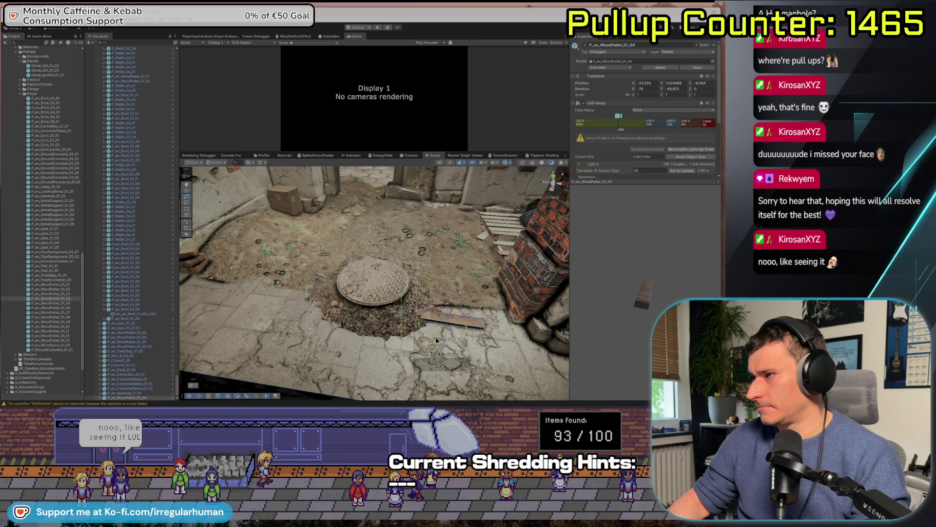
Set the plank along the curb edge, resting on the ground
{"action": "key", "text": "w"}
{"action": "left_click_drag", "start_coordinate": [435, 337], "coordinate": [464, 319]}
{"action": "key", "text": "f"}
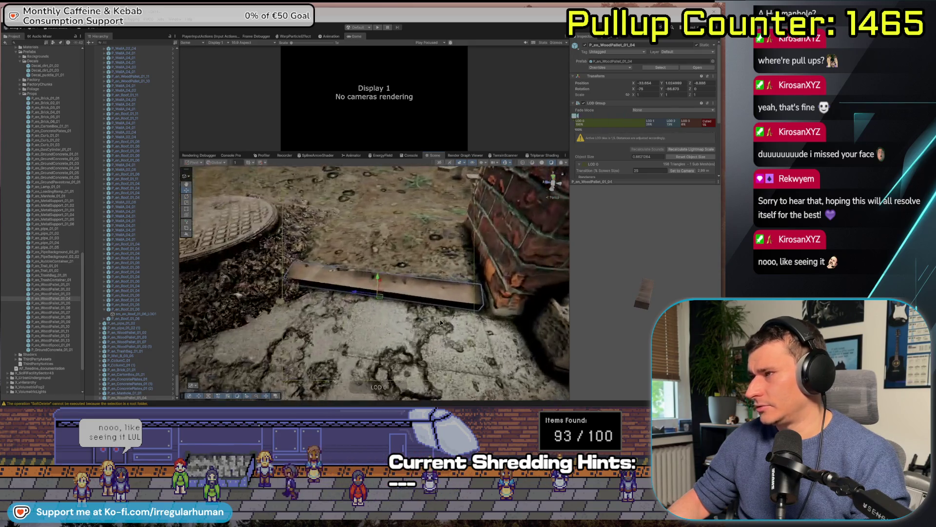
{"action": "mouse_move", "coordinate": [372, 272]}
{"action": "left_mouse_down"}
{"action": "mouse_move", "coordinate": [367, 292]}
{"action": "mouse_move", "coordinate": [372, 271]}
{"action": "mouse_move", "coordinate": [396, 282]}
{"action": "mouse_move", "coordinate": [396, 294]}
{"action": "mouse_move", "coordinate": [385, 286]}
{"action": "mouse_move", "coordinate": [376, 299]}
{"action": "mouse_move", "coordinate": [395, 303]}
{"action": "mouse_move", "coordinate": [366, 288]}
{"action": "mouse_move", "coordinate": [403, 285]}
{"action": "mouse_move", "coordinate": [361, 289]}
{"action": "mouse_move", "coordinate": [368, 281]}
{"action": "mouse_move", "coordinate": [304, 269]}
{"action": "left_mouse_up"}
{"action": "key", "text": "e"}
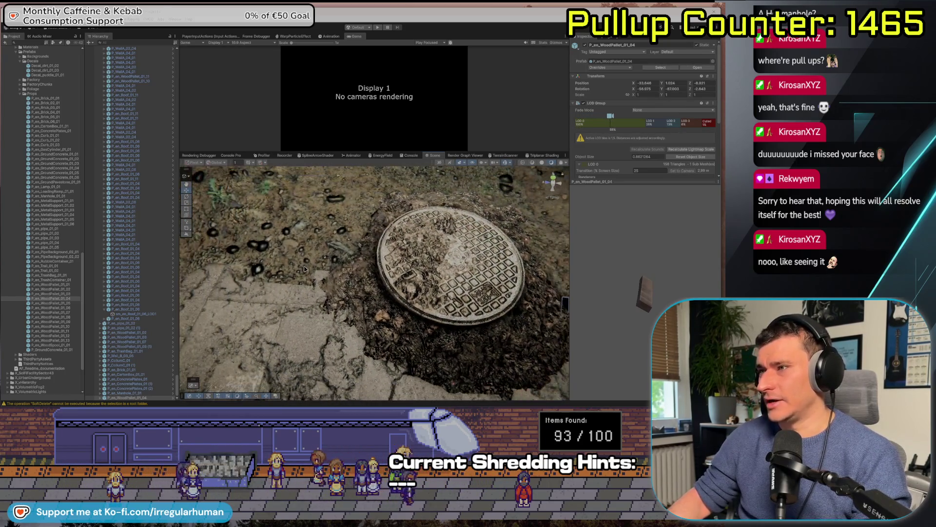
Preview more wood pallet prefabs up to WoodPallet_01_08, then switch to Discord
{"action": "left_click", "coordinate": [45, 308]}
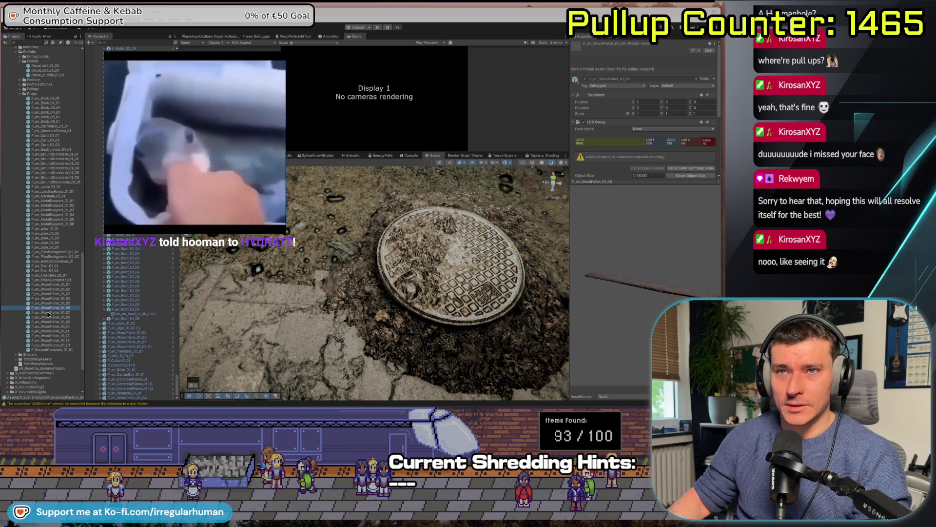
{"action": "left_click", "coordinate": [48, 313]}
{"action": "left_click", "coordinate": [45, 317]}
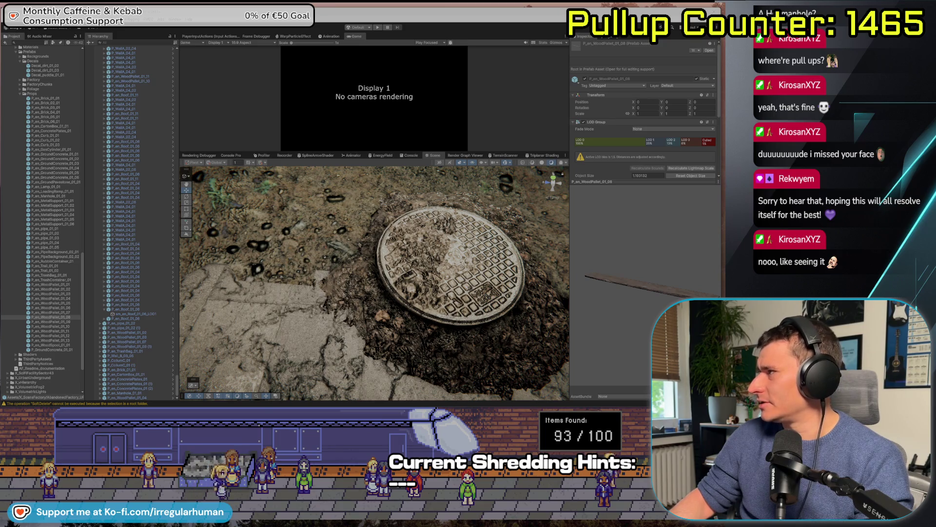
{"action": "key", "text": "alt+Tab"}
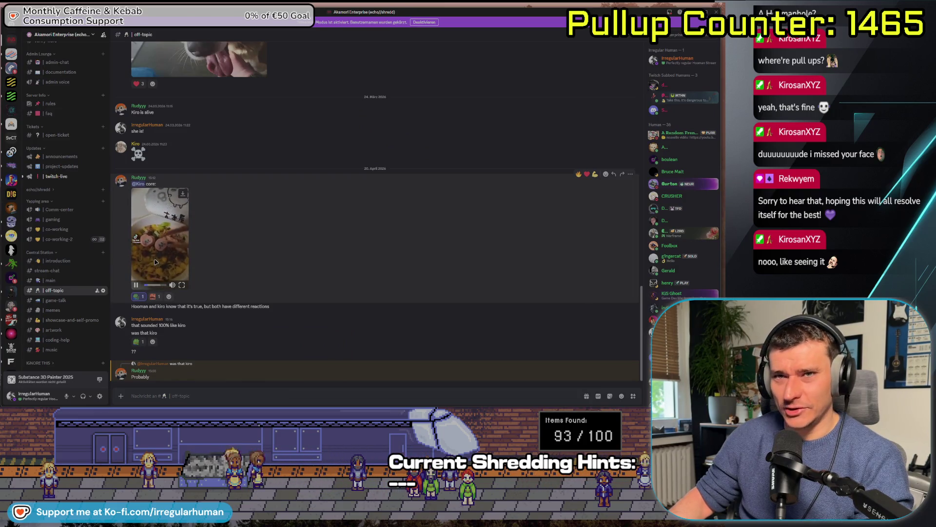
Pause the playing clip, shrink the Discord window and switch back to Unity
{"action": "left_click", "coordinate": [134, 283]}
{"action": "left_click_drag", "start_coordinate": [269, 22], "coordinate": [278, 37]}
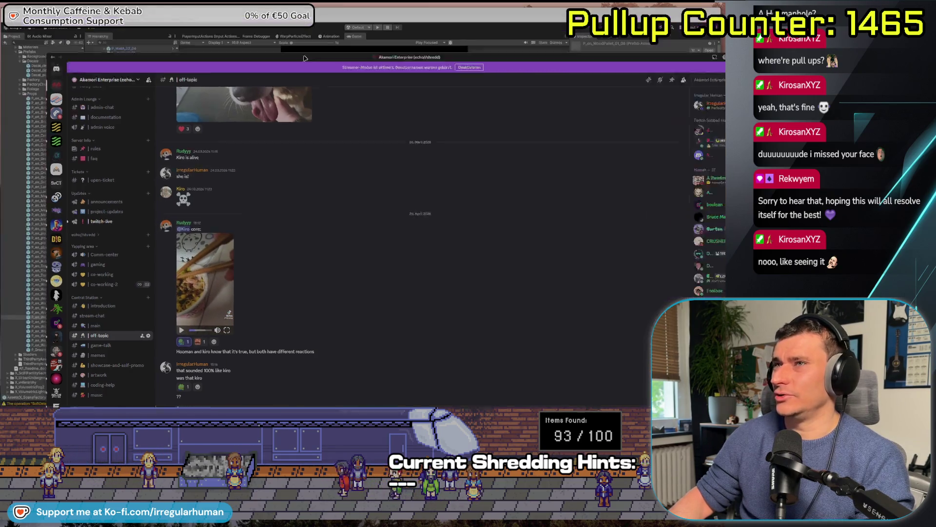
{"action": "key", "text": "alt+Tab"}
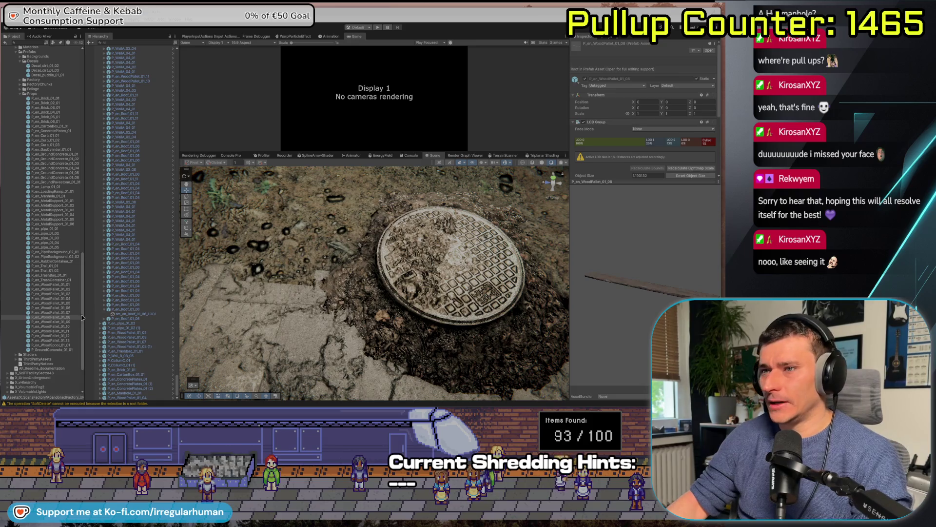
Place another WoodPallet prefab near the manhole and turn it slightly around its vertical axis
{"action": "mouse_move", "coordinate": [201, 323]}
{"action": "left_mouse_down"}
{"action": "mouse_move", "coordinate": [229, 295]}
{"action": "mouse_move", "coordinate": [276, 282]}
{"action": "left_mouse_up"}
{"action": "scroll", "coordinate": [275, 304], "scroll_direction": "down", "scroll_amount": 2}
{"action": "key", "text": "e"}
{"action": "key", "text": "e"}
{"action": "mouse_move", "coordinate": [301, 310]}
{"action": "left_mouse_down"}
{"action": "mouse_move", "coordinate": [288, 281]}
{"action": "mouse_move", "coordinate": [276, 294]}
{"action": "left_mouse_up"}
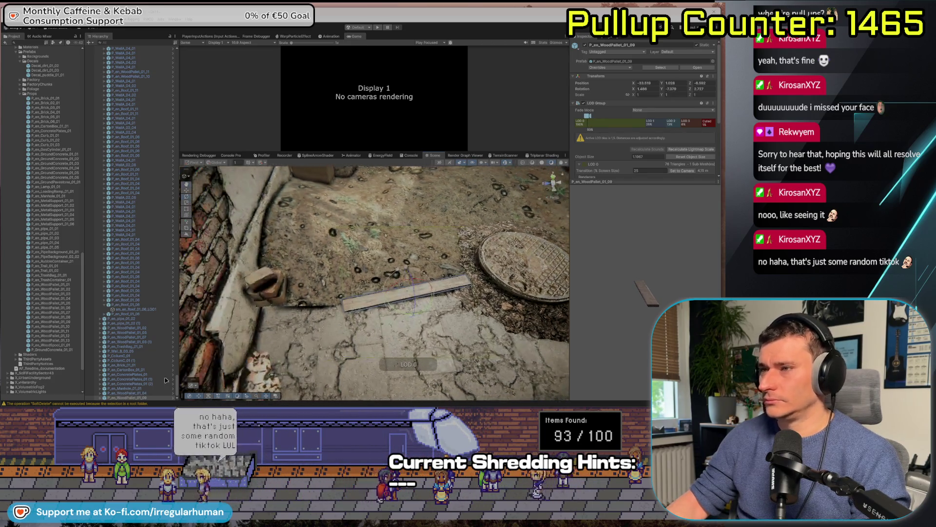
Place a P_GroundConcrete_01_01 slab beside the stone steps and lower it slightly into the ground
{"action": "left_click", "coordinate": [50, 335]}
{"action": "left_click", "coordinate": [59, 349]}
{"action": "mouse_move", "coordinate": [140, 336]}
{"action": "left_mouse_down"}
{"action": "mouse_move", "coordinate": [354, 220]}
{"action": "mouse_move", "coordinate": [389, 301]}
{"action": "left_mouse_up"}
{"action": "left_click", "coordinate": [388, 301]}
{"action": "left_click", "coordinate": [386, 288]}
{"action": "mouse_move", "coordinate": [392, 299]}
{"action": "left_mouse_down"}
{"action": "mouse_move", "coordinate": [368, 327]}
{"action": "mouse_move", "coordinate": [419, 340]}
{"action": "mouse_move", "coordinate": [402, 302]}
{"action": "mouse_move", "coordinate": [387, 298]}
{"action": "mouse_move", "coordinate": [378, 322]}
{"action": "mouse_move", "coordinate": [311, 340]}
{"action": "mouse_move", "coordinate": [402, 316]}
{"action": "left_mouse_up"}
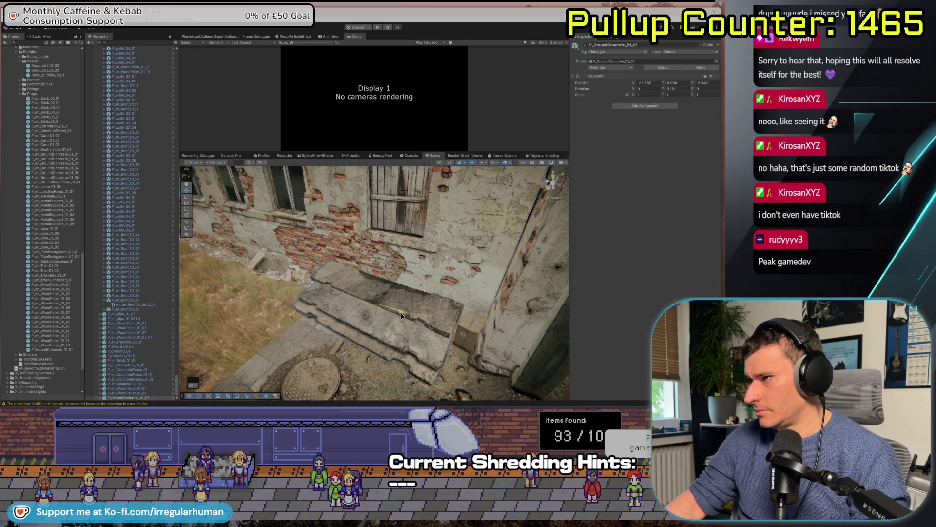
Frame the carton box, rotate it around Y, and nudge it against the brick wall by the steps
{"action": "left_click", "coordinate": [480, 332]}
{"action": "left_click_drag", "start_coordinate": [481, 333], "coordinate": [443, 284]}
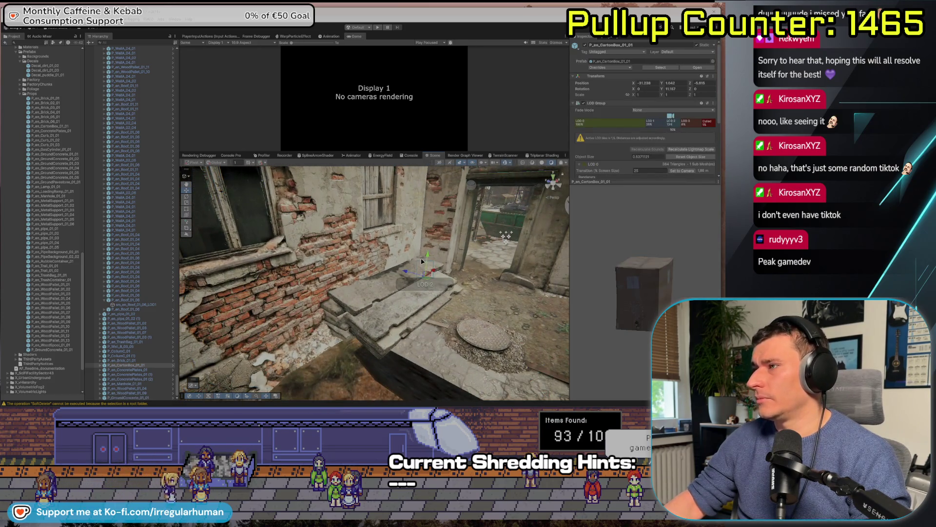
{"action": "key", "text": "f"}
{"action": "key", "text": "e"}
{"action": "mouse_move", "coordinate": [423, 328]}
{"action": "left_mouse_down"}
{"action": "mouse_move", "coordinate": [469, 334]}
{"action": "mouse_move", "coordinate": [464, 326]}
{"action": "left_mouse_up"}
{"action": "key", "text": "w"}
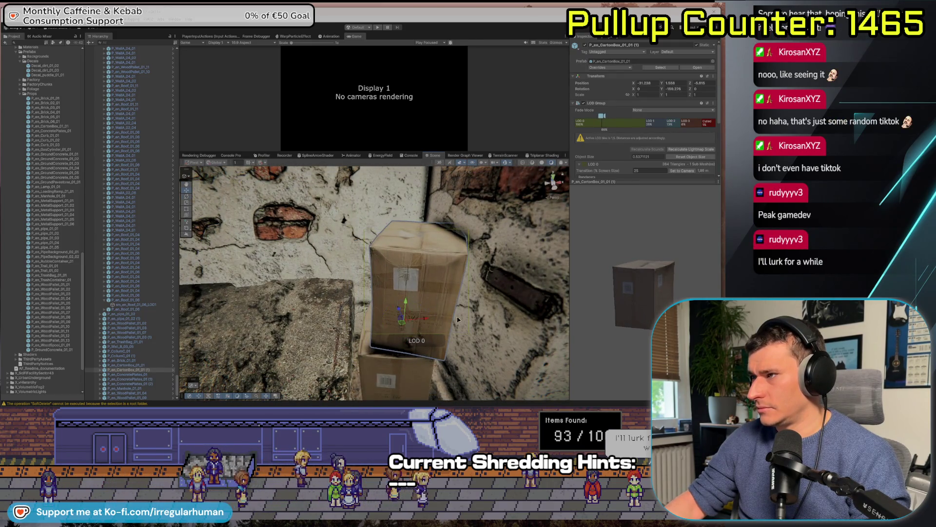
{"action": "mouse_move", "coordinate": [401, 326]}
{"action": "left_mouse_down"}
{"action": "mouse_move", "coordinate": [385, 332]}
{"action": "mouse_move", "coordinate": [442, 351]}
{"action": "mouse_move", "coordinate": [400, 341]}
{"action": "mouse_move", "coordinate": [356, 348]}
{"action": "mouse_move", "coordinate": [406, 302]}
{"action": "mouse_move", "coordinate": [424, 305]}
{"action": "mouse_move", "coordinate": [386, 306]}
{"action": "mouse_move", "coordinate": [400, 308]}
{"action": "mouse_move", "coordinate": [410, 327]}
{"action": "mouse_move", "coordinate": [275, 287]}
{"action": "mouse_move", "coordinate": [500, 278]}
{"action": "left_mouse_up"}
{"action": "key", "text": "e"}
{"action": "key", "text": "alt+w"}
{"action": "left_click", "coordinate": [406, 302]}
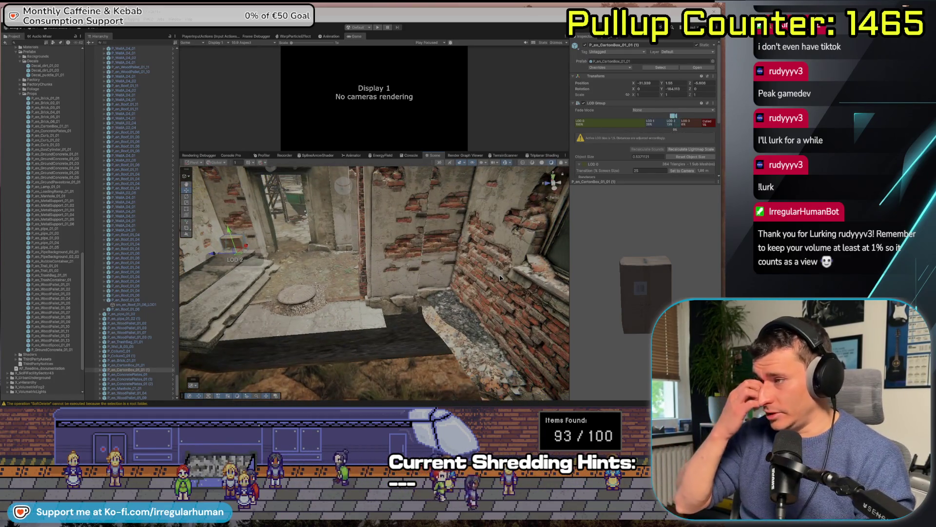
Vertex-snap the concrete floor plate so its edge meets the neighbouring slab, then deselect it
{"action": "left_click", "coordinate": [344, 320]}
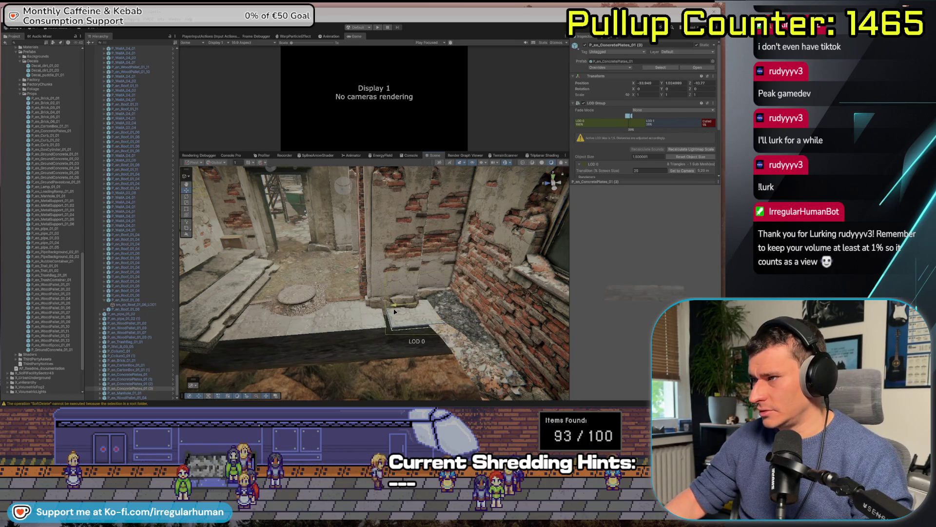
{"action": "key", "text": "f"}
{"action": "mouse_move", "coordinate": [279, 340]}
{"action": "left_mouse_down"}
{"action": "mouse_move", "coordinate": [445, 372]}
{"action": "mouse_move", "coordinate": [393, 375]}
{"action": "mouse_move", "coordinate": [390, 360]}
{"action": "mouse_move", "coordinate": [408, 359]}
{"action": "mouse_move", "coordinate": [363, 355]}
{"action": "left_mouse_up"}
{"action": "left_click", "coordinate": [445, 372]}
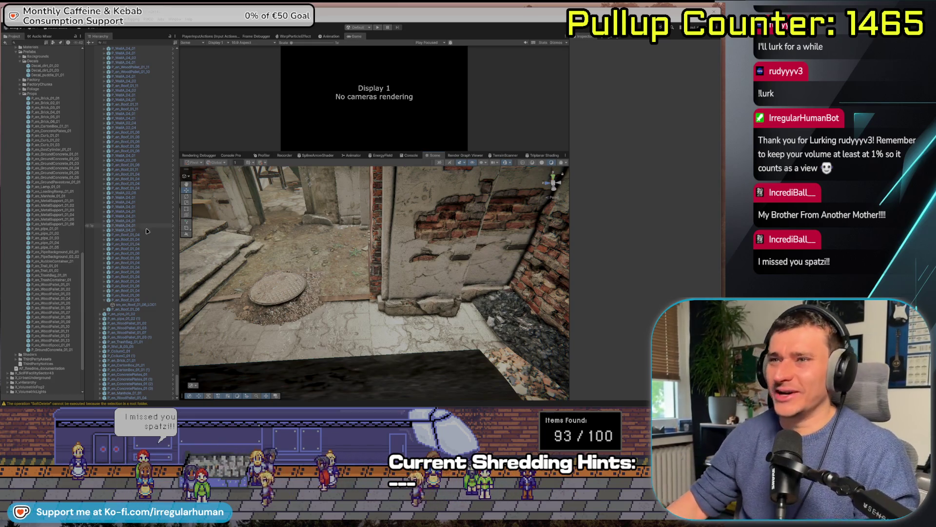
Select four concrete floor plates on the ledge and duplicate them with Ctrl+D
{"action": "left_click_drag", "start_coordinate": [322, 337], "coordinate": [323, 355]}
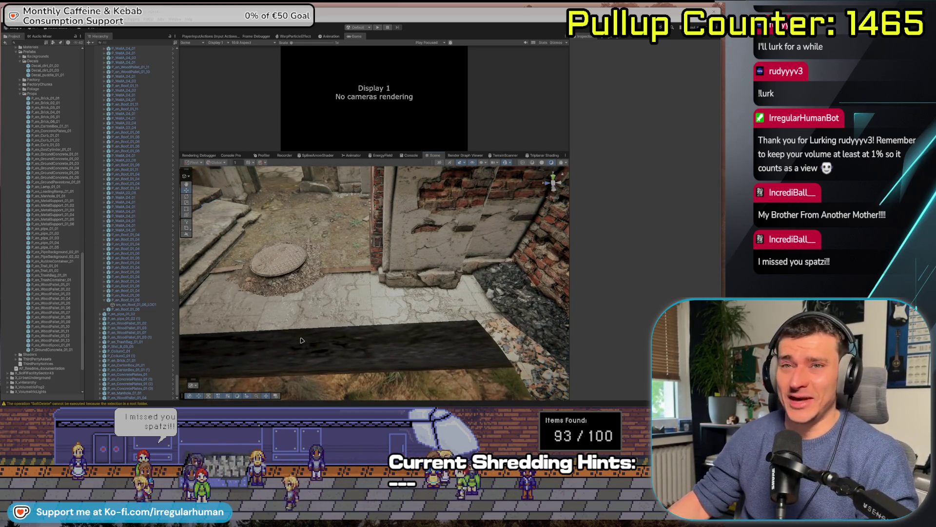
{"action": "left_click_drag", "start_coordinate": [289, 327], "coordinate": [348, 321]}
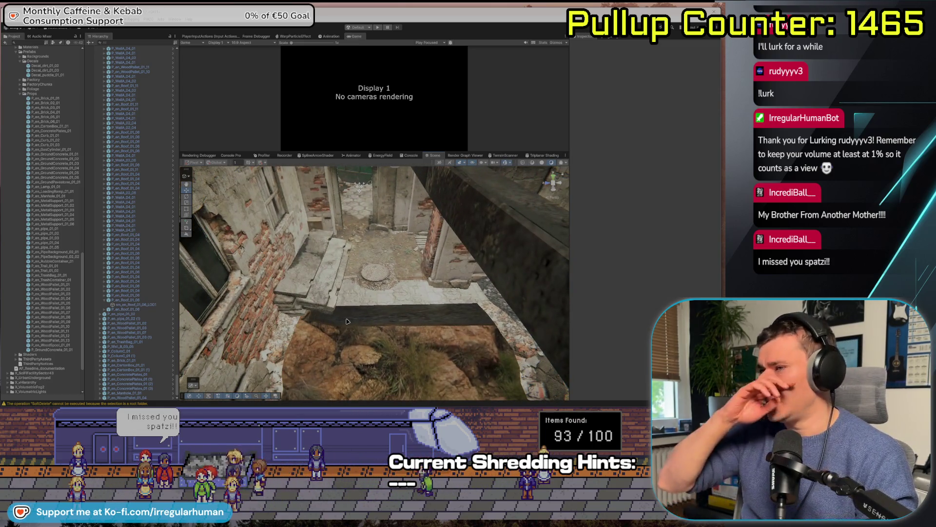
{"action": "mouse_move", "coordinate": [341, 282]}
{"action": "left_mouse_down"}
{"action": "mouse_move", "coordinate": [608, 298]}
{"action": "mouse_move", "coordinate": [435, 319]}
{"action": "mouse_move", "coordinate": [322, 280]}
{"action": "left_mouse_up"}
{"action": "left_click", "coordinate": [312, 276]}
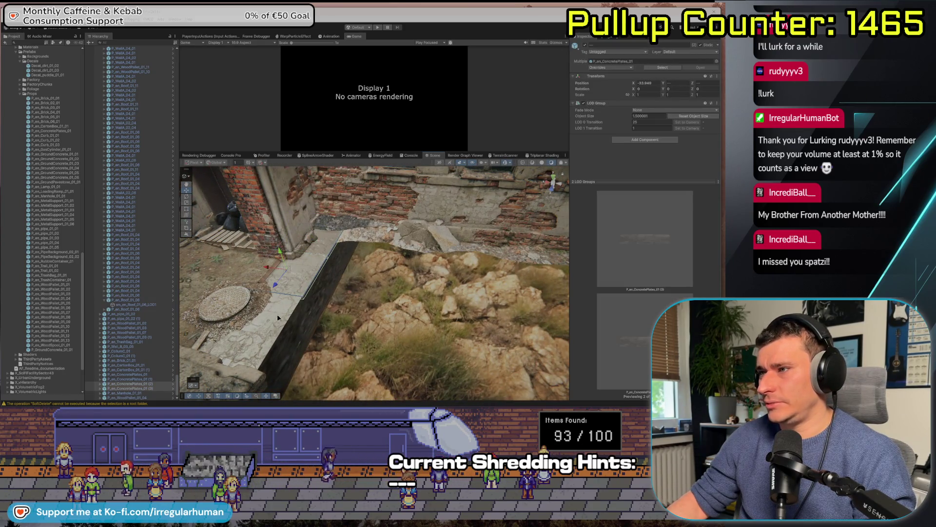
{"action": "left_click", "coordinate": [257, 353], "text": "shift"}
{"action": "left_click", "coordinate": [232, 366], "text": "shift"}
{"action": "left_click_drag", "start_coordinate": [293, 347], "coordinate": [444, 292]}
{"action": "key", "text": "ctrl+d"}
Slide the copied plates along the X axis toward the wall and courtyard
{"action": "key", "text": "f"}
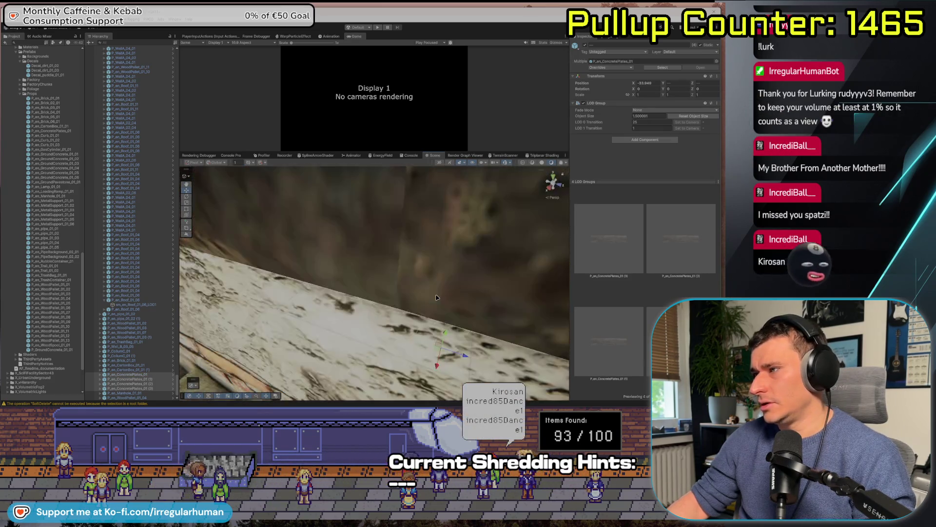
{"action": "scroll", "coordinate": [451, 318], "scroll_direction": "down", "scroll_amount": 5}
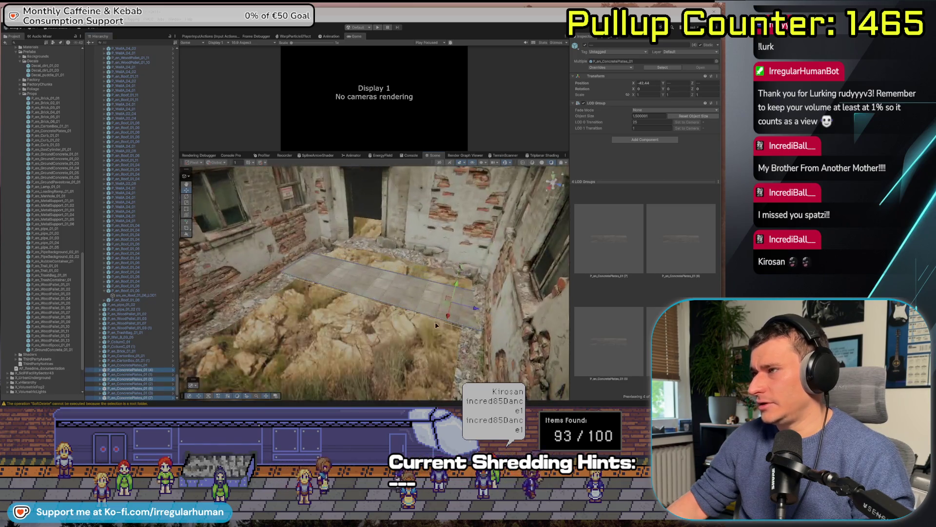
{"action": "mouse_move", "coordinate": [447, 317]}
{"action": "left_mouse_down"}
{"action": "mouse_move", "coordinate": [461, 291]}
{"action": "mouse_move", "coordinate": [450, 255]}
{"action": "left_mouse_up"}
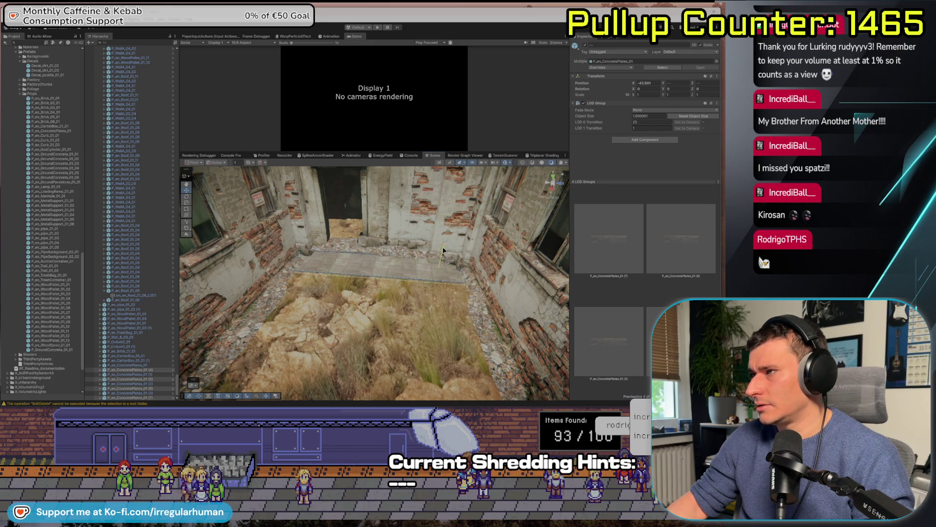
{"action": "key", "text": "f"}
{"action": "left_click_drag", "start_coordinate": [345, 279], "coordinate": [446, 264]}
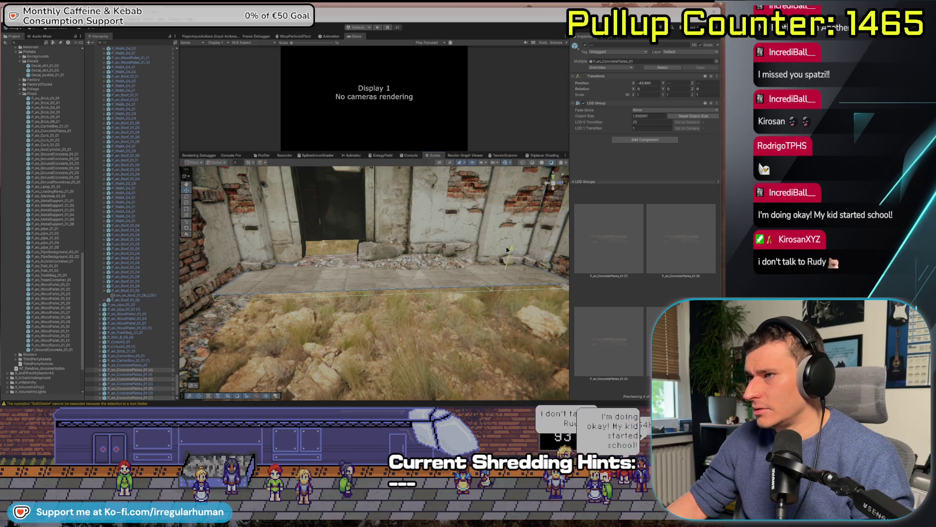
{"action": "mouse_move", "coordinate": [508, 252]}
{"action": "left_mouse_down"}
{"action": "mouse_move", "coordinate": [508, 275]}
{"action": "mouse_move", "coordinate": [488, 291]}
{"action": "mouse_move", "coordinate": [362, 356]}
{"action": "left_mouse_up"}
{"action": "left_click", "coordinate": [362, 356]}
{"action": "key", "text": "f"}
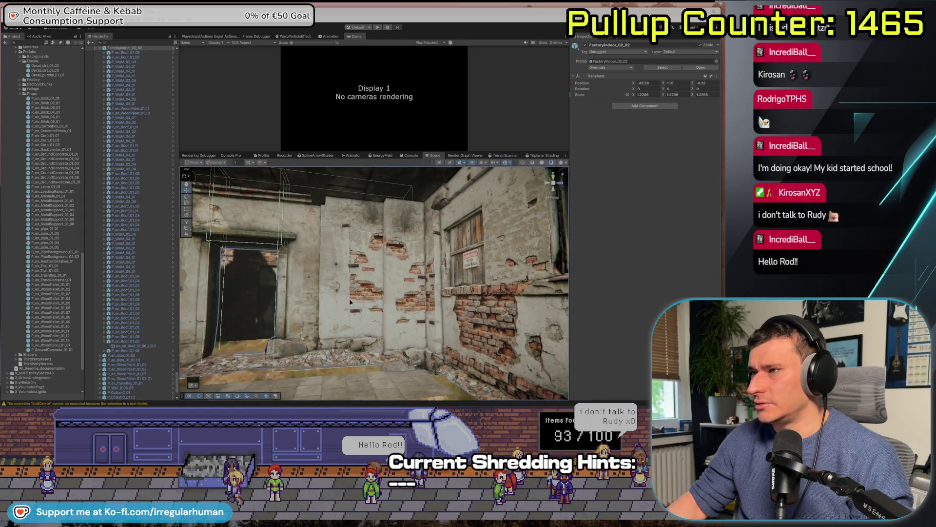
{"action": "mouse_move", "coordinate": [332, 244]}
{"action": "left_mouse_down"}
{"action": "mouse_move", "coordinate": [350, 320]}
{"action": "mouse_move", "coordinate": [383, 302]}
{"action": "mouse_move", "coordinate": [365, 306]}
{"action": "mouse_move", "coordinate": [372, 266]}
{"action": "mouse_move", "coordinate": [518, 264]}
{"action": "mouse_move", "coordinate": [302, 252]}
{"action": "mouse_move", "coordinate": [453, 277]}
{"action": "mouse_move", "coordinate": [370, 303]}
{"action": "mouse_move", "coordinate": [427, 325]}
{"action": "mouse_move", "coordinate": [322, 339]}
{"action": "left_mouse_up"}
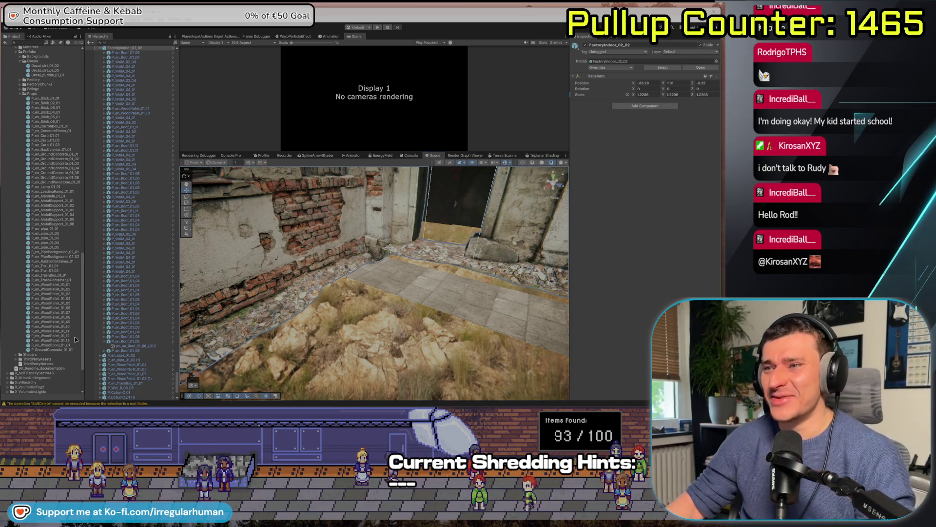
Browse the prefab previews and place a LoadingRamp_01_01 slab in the scene
{"action": "left_click", "coordinate": [54, 350]}
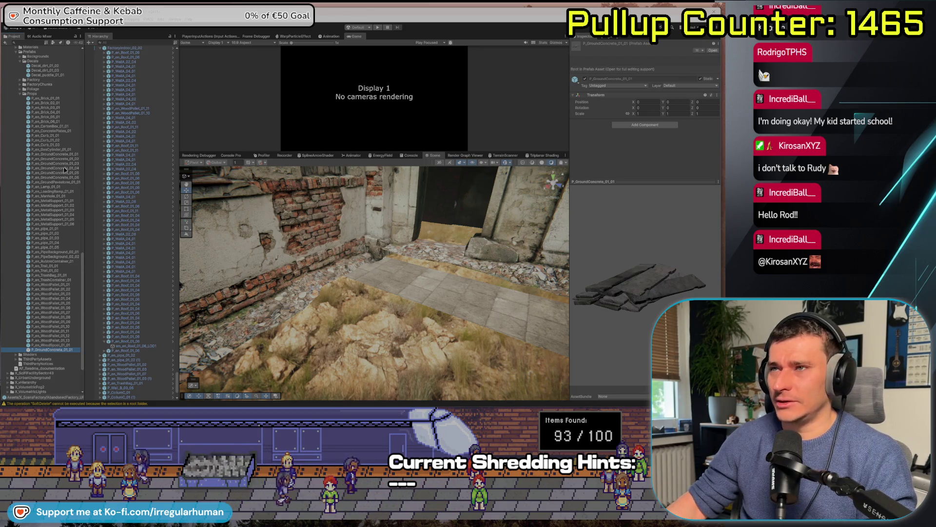
{"action": "left_click", "coordinate": [55, 121]}
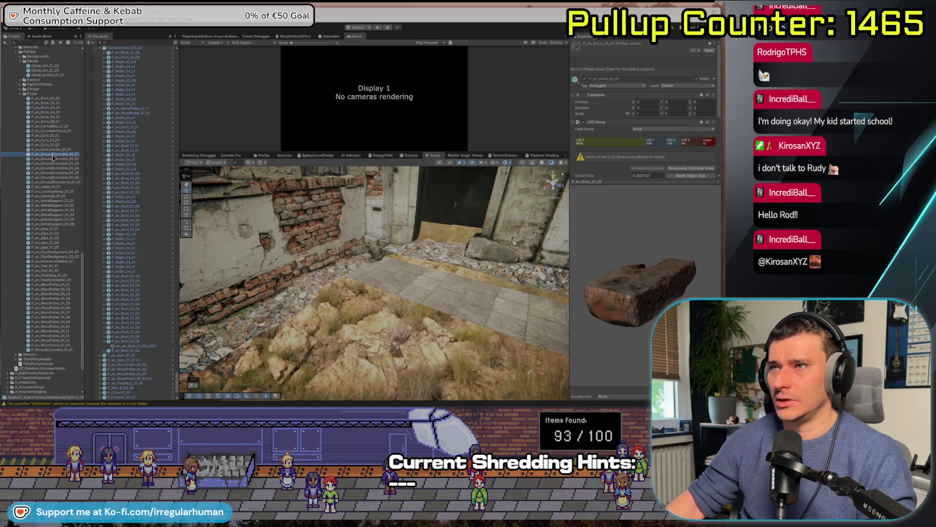
{"action": "key", "text": "Down"}
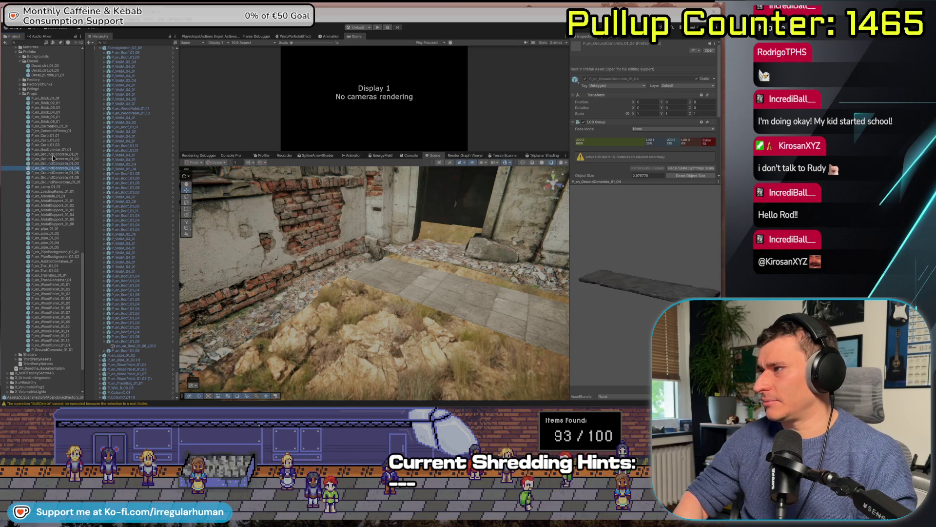
{"action": "key", "text": "Down"}
{"action": "key", "text": "Down"}
{"action": "key", "text": "Down"}
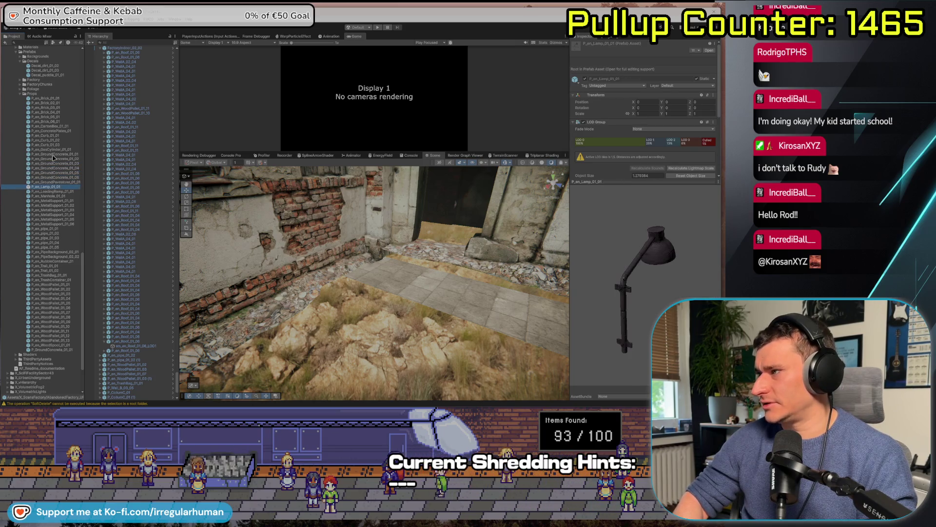
{"action": "key", "text": "Up"}
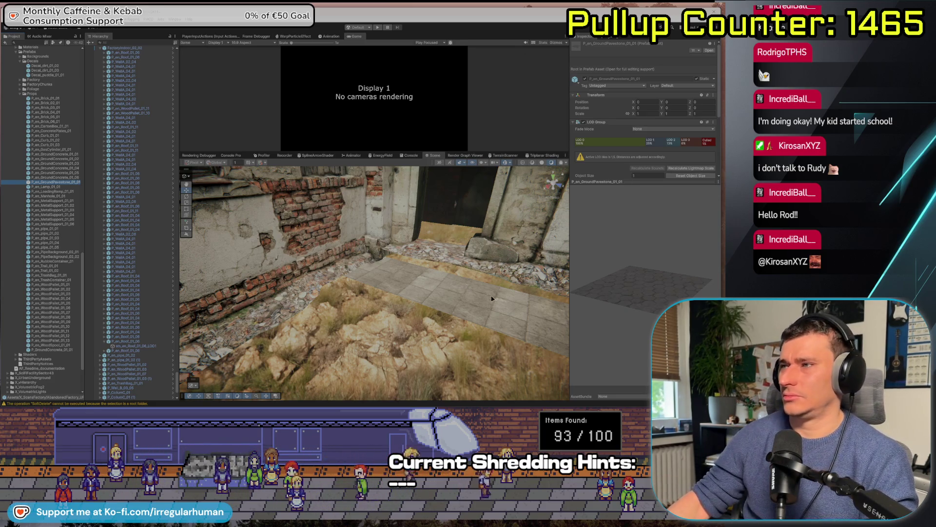
{"action": "left_click", "coordinate": [45, 192]}
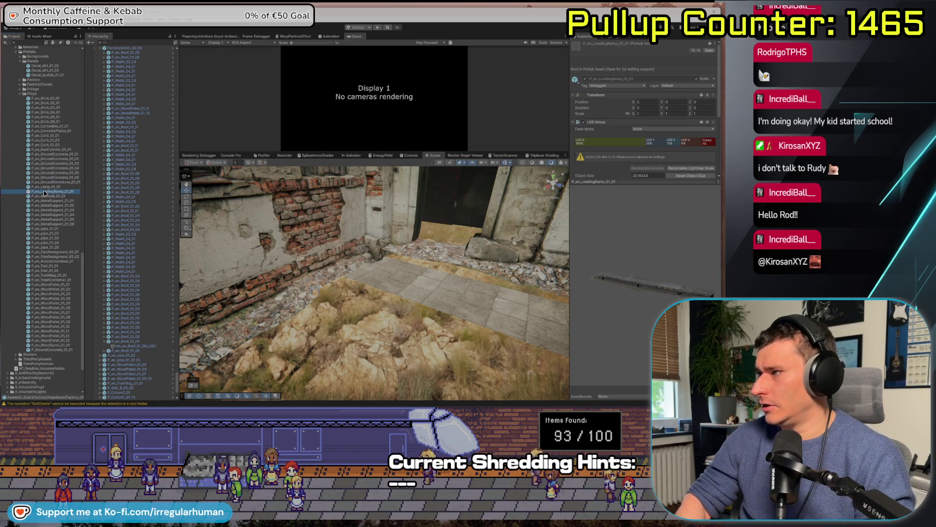
{"action": "mouse_move", "coordinate": [44, 192]}
{"action": "left_mouse_down"}
{"action": "mouse_move", "coordinate": [429, 292]}
{"action": "mouse_move", "coordinate": [371, 259]}
{"action": "mouse_move", "coordinate": [370, 291]}
{"action": "mouse_move", "coordinate": [459, 283]}
{"action": "mouse_move", "coordinate": [442, 290]}
{"action": "left_mouse_up"}
Shift the loading ramp toward the rear wall and along X, then delete it
{"action": "left_click_drag", "start_coordinate": [354, 285], "coordinate": [325, 262]}
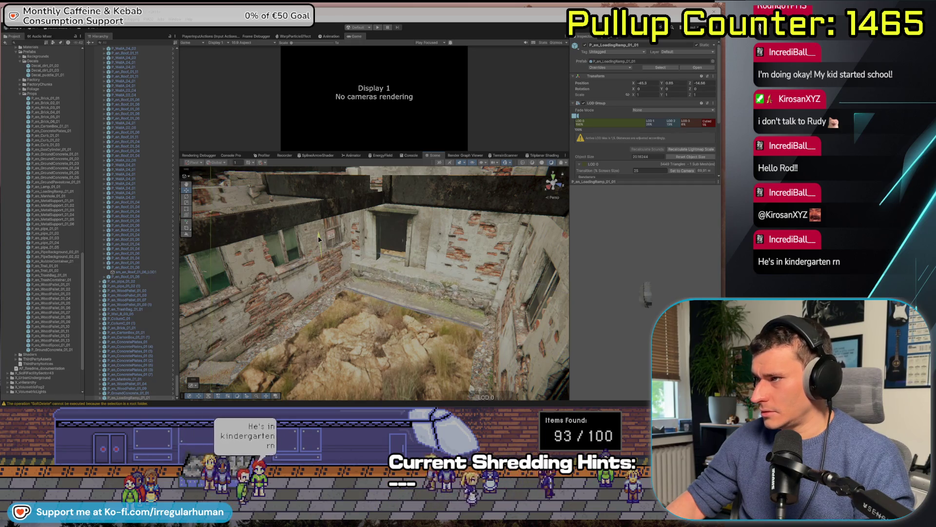
{"action": "left_click", "coordinate": [303, 268]}
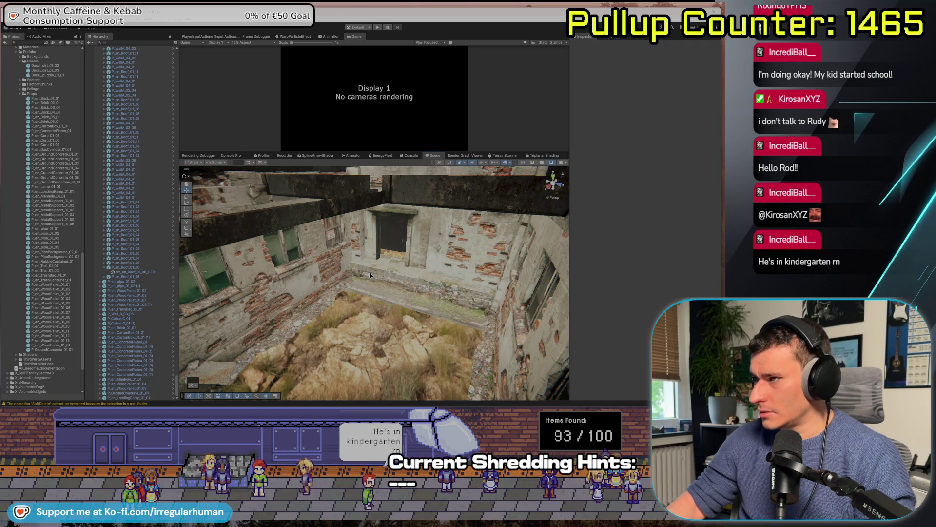
{"action": "left_click", "coordinate": [305, 242]}
{"action": "left_click_drag", "start_coordinate": [306, 266], "coordinate": [319, 267]}
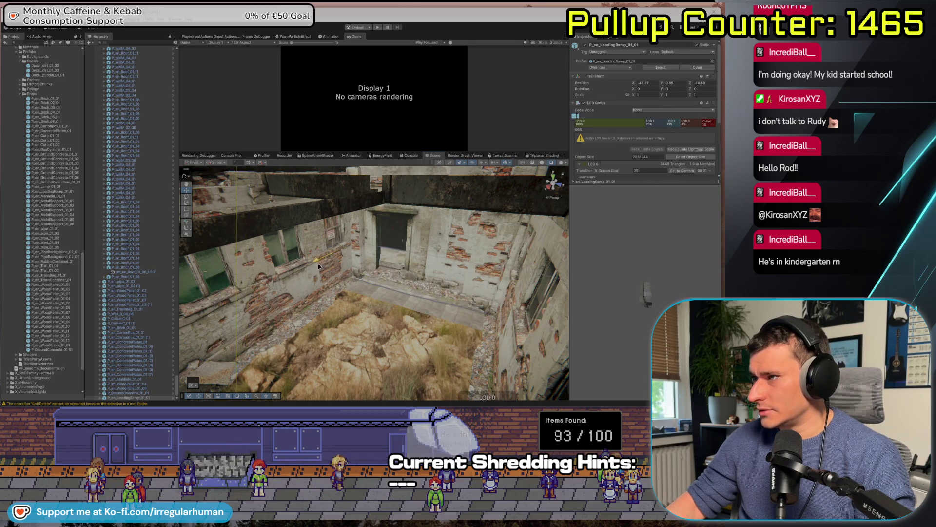
{"action": "key", "text": "Delete"}
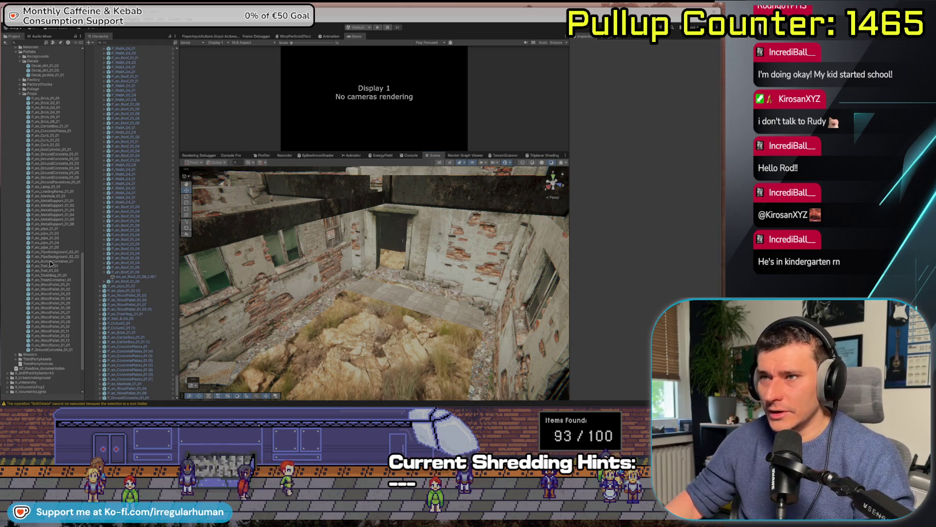
{"action": "left_click", "coordinate": [55, 252]}
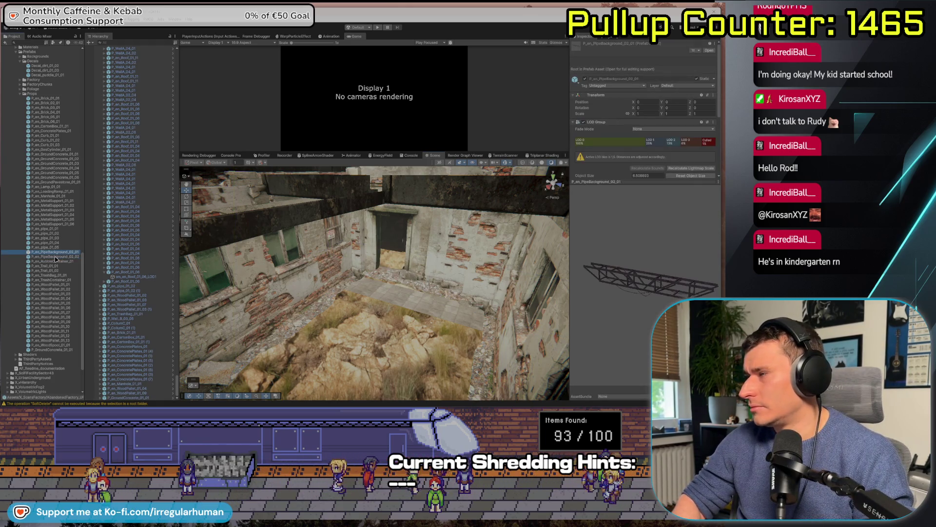
Place a P_en_PipeBackground_02_02 pipe along the pit wall, duplicate it, and turn the copy 180° on Y
{"action": "mouse_move", "coordinate": [55, 256]}
{"action": "left_mouse_down"}
{"action": "mouse_move", "coordinate": [293, 234]}
{"action": "mouse_move", "coordinate": [380, 214]}
{"action": "mouse_move", "coordinate": [390, 293]}
{"action": "mouse_move", "coordinate": [405, 295]}
{"action": "left_mouse_up"}
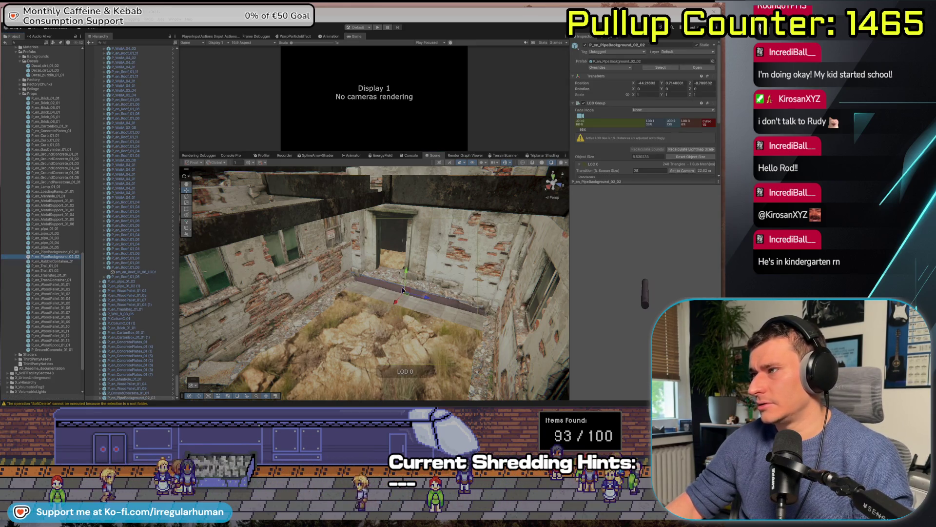
{"action": "scroll", "coordinate": [404, 274], "scroll_direction": "up", "scroll_amount": 10}
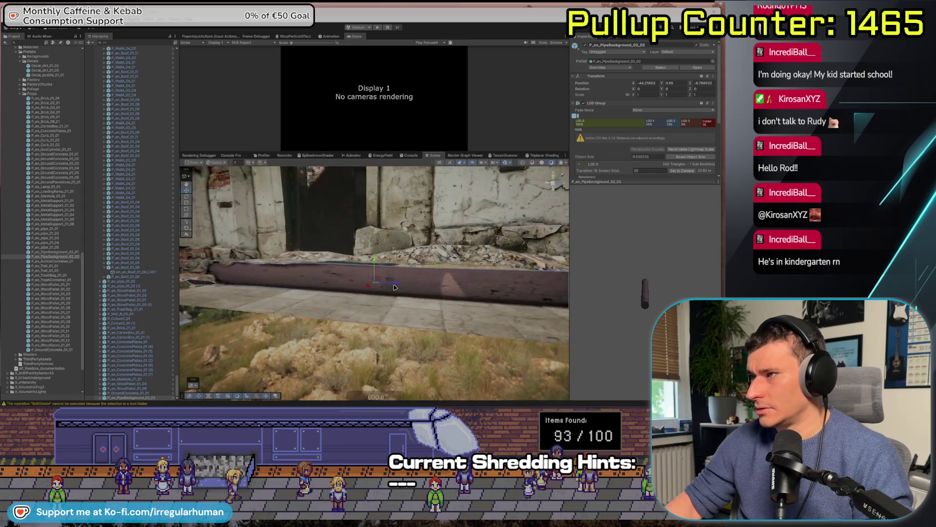
{"action": "mouse_move", "coordinate": [360, 294]}
{"action": "left_mouse_down"}
{"action": "mouse_move", "coordinate": [328, 316]}
{"action": "mouse_move", "coordinate": [349, 302]}
{"action": "mouse_move", "coordinate": [378, 306]}
{"action": "left_mouse_up"}
{"action": "key", "text": "ctrl+d"}
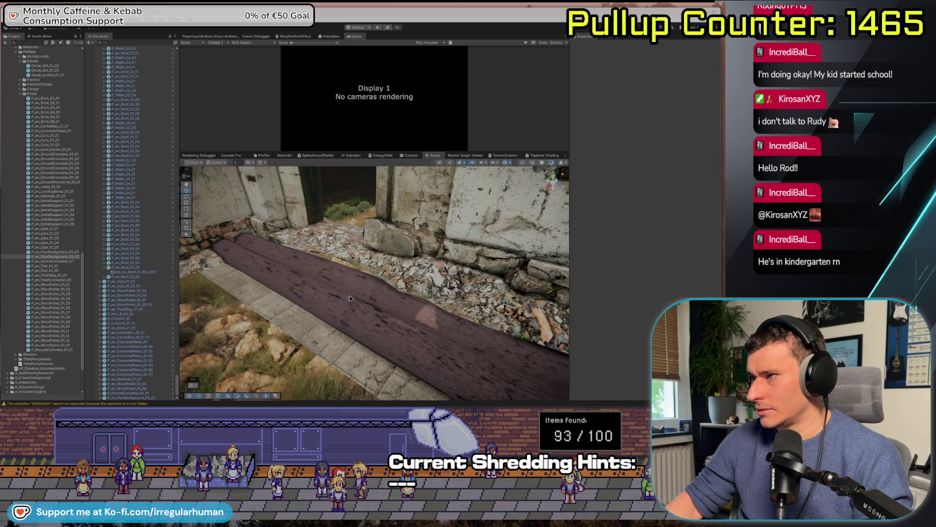
{"action": "left_click_drag", "start_coordinate": [352, 301], "coordinate": [374, 251]}
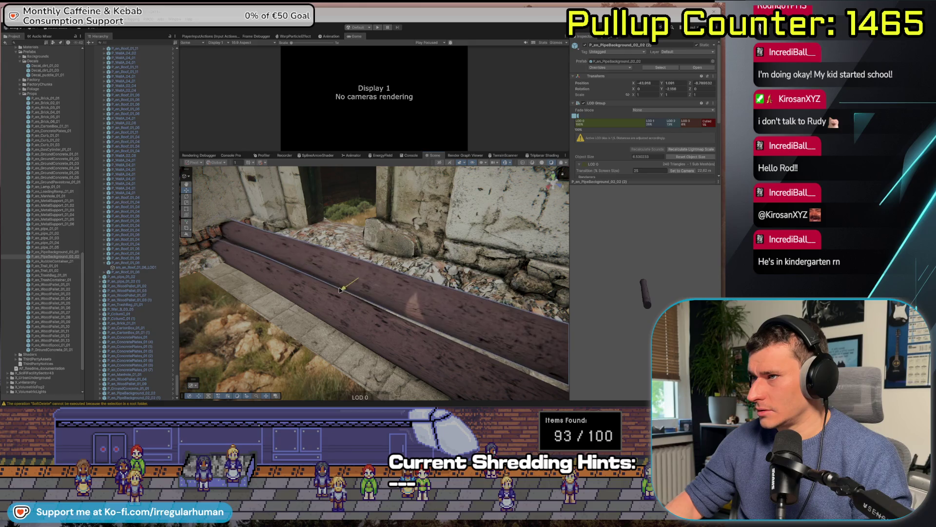
{"action": "left_click_drag", "start_coordinate": [376, 291], "coordinate": [248, 301]}
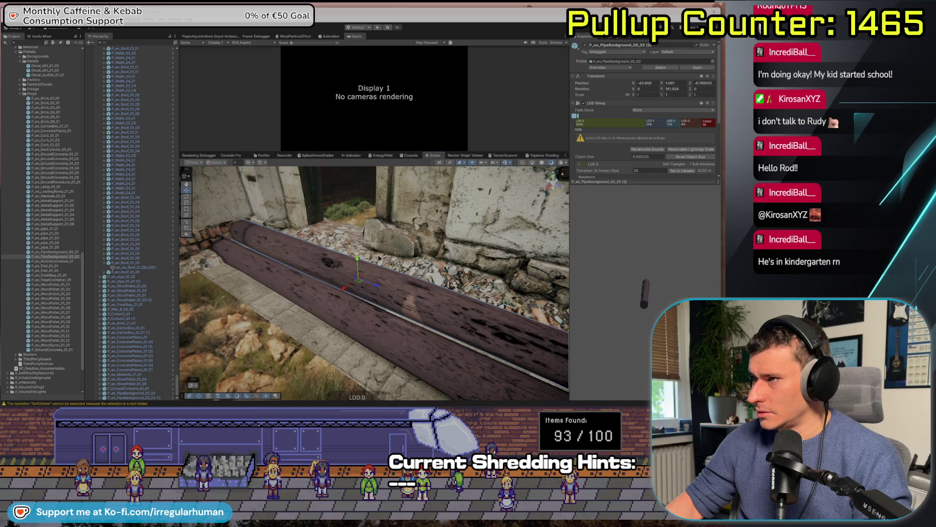
{"action": "mouse_move", "coordinate": [379, 257]}
{"action": "left_mouse_down"}
{"action": "mouse_move", "coordinate": [472, 315]}
{"action": "mouse_move", "coordinate": [439, 273]}
{"action": "mouse_move", "coordinate": [409, 264]}
{"action": "mouse_move", "coordinate": [439, 287]}
{"action": "mouse_move", "coordinate": [339, 296]}
{"action": "mouse_move", "coordinate": [325, 275]}
{"action": "mouse_move", "coordinate": [344, 346]}
{"action": "mouse_move", "coordinate": [300, 293]}
{"action": "left_mouse_up"}
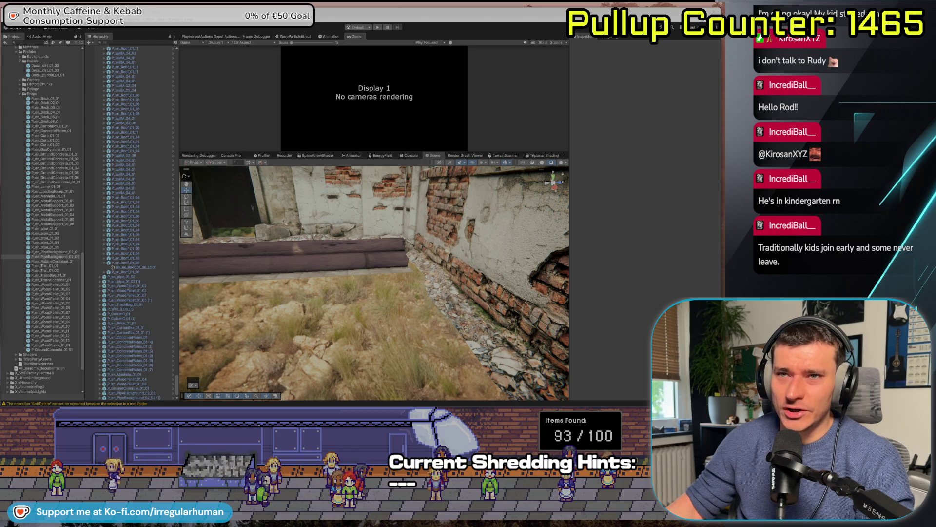
Place a GroundConcrete_01_03 slab by the brick corner and tilt it upright against the wall
{"action": "left_click_drag", "start_coordinate": [272, 322], "coordinate": [55, 272]}
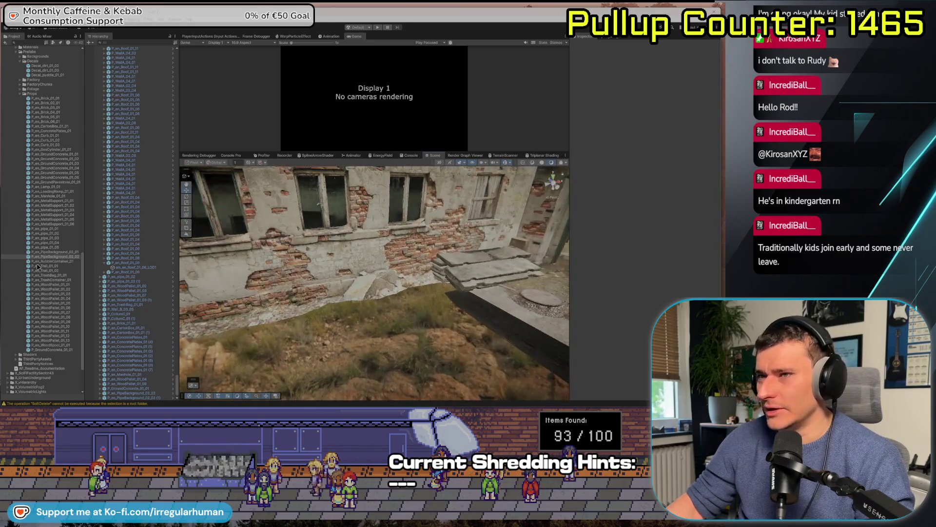
{"action": "left_click", "coordinate": [53, 163]}
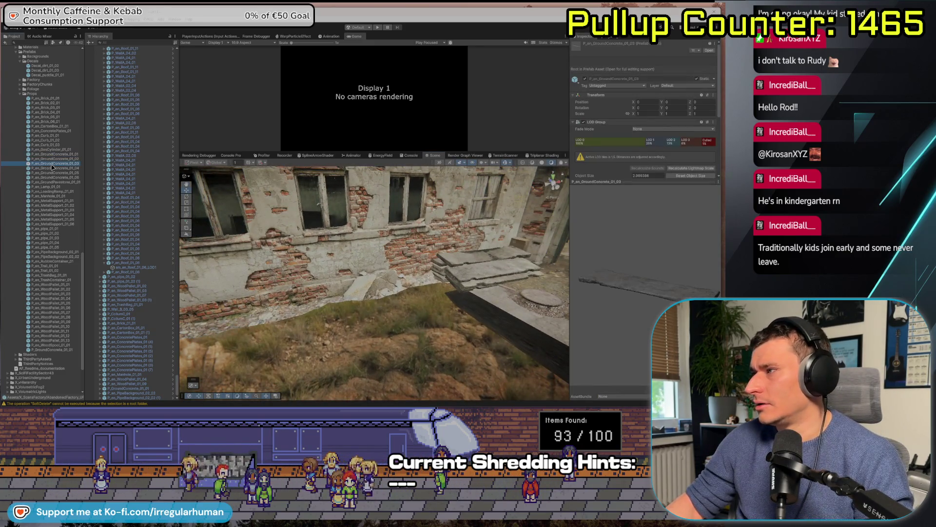
{"action": "mouse_move", "coordinate": [161, 182]}
{"action": "left_mouse_down"}
{"action": "mouse_move", "coordinate": [107, 160]}
{"action": "mouse_move", "coordinate": [365, 283]}
{"action": "mouse_move", "coordinate": [312, 277]}
{"action": "mouse_move", "coordinate": [239, 301]}
{"action": "left_mouse_up"}
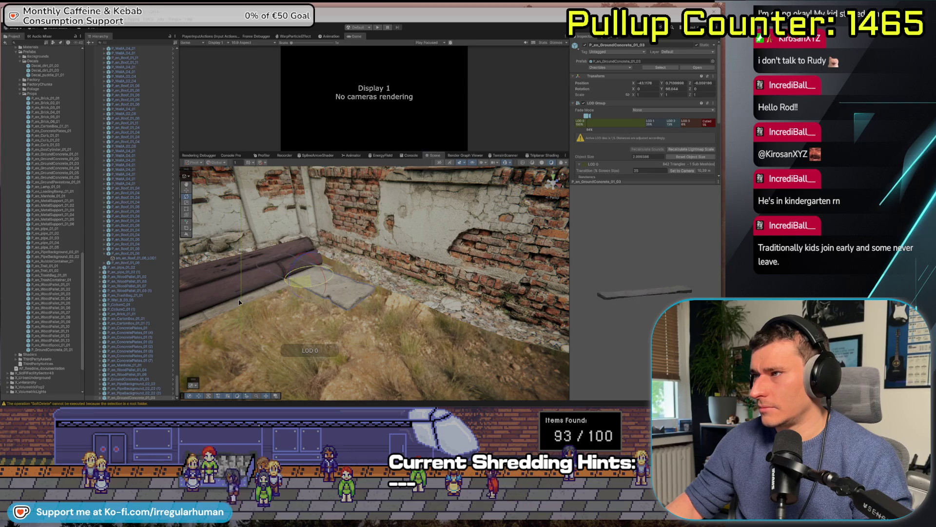
{"action": "left_click_drag", "start_coordinate": [294, 263], "coordinate": [308, 240]}
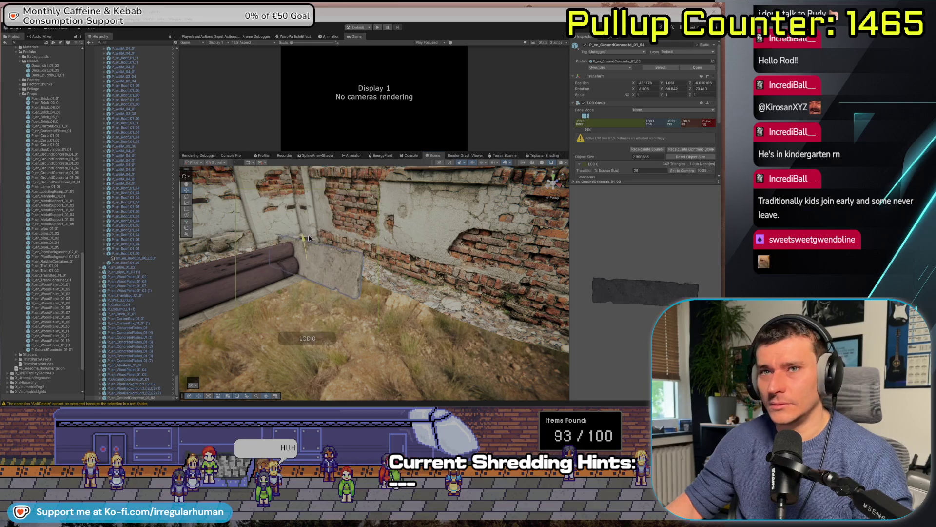
{"action": "mouse_move", "coordinate": [326, 255]}
{"action": "left_mouse_down"}
{"action": "mouse_move", "coordinate": [351, 251]}
{"action": "mouse_move", "coordinate": [378, 274]}
{"action": "mouse_move", "coordinate": [368, 244]}
{"action": "left_mouse_up"}
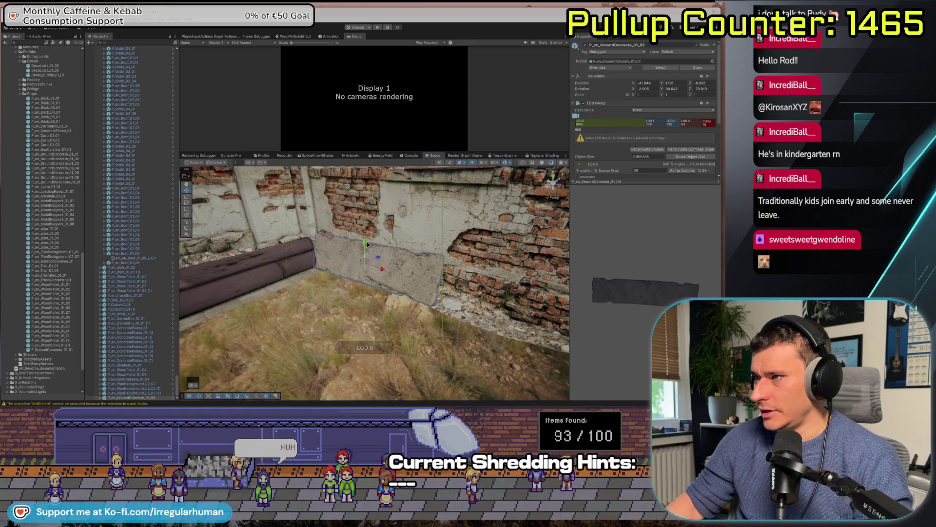
Nudge the upright slab and its LOD0 mesh closer against the wall
{"action": "mouse_move", "coordinate": [386, 272]}
{"action": "left_mouse_down"}
{"action": "mouse_move", "coordinate": [358, 283]}
{"action": "mouse_move", "coordinate": [371, 273]}
{"action": "left_mouse_up"}
{"action": "left_click", "coordinate": [383, 263]}
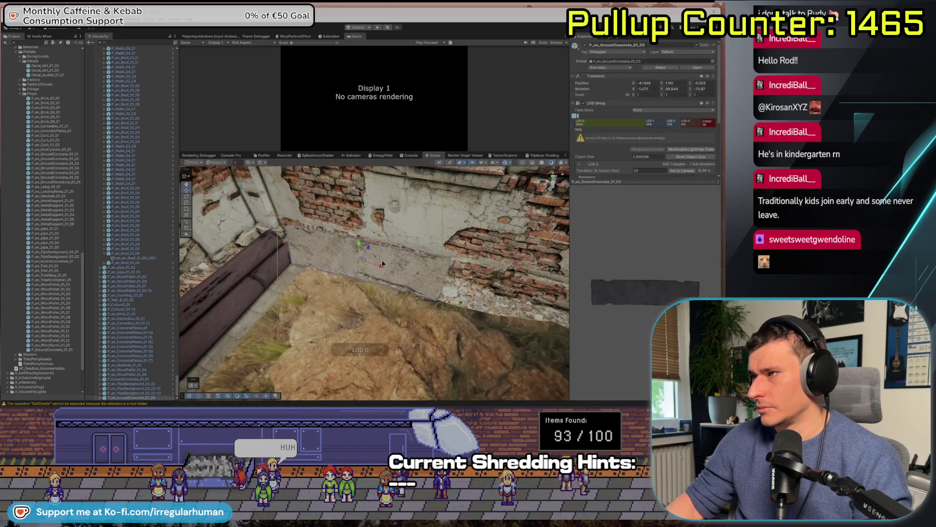
{"action": "left_click", "coordinate": [401, 263]}
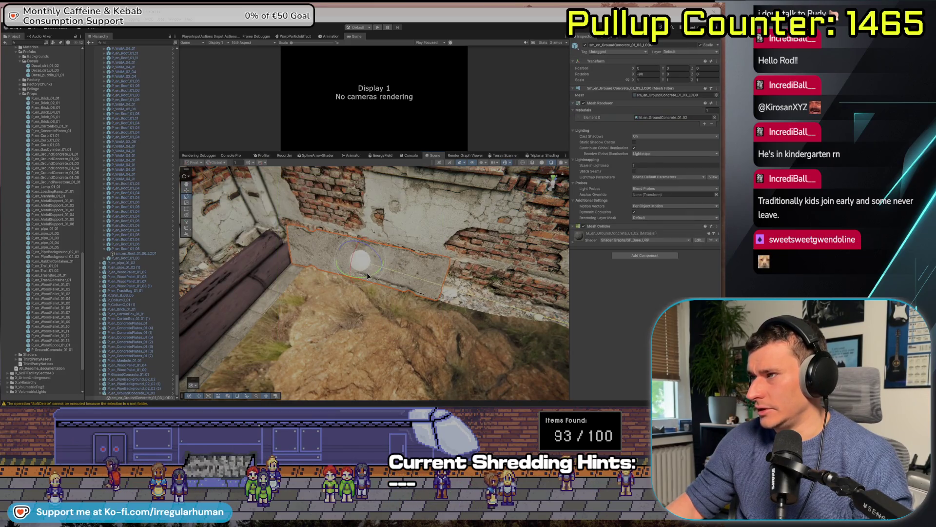
{"action": "left_click_drag", "start_coordinate": [372, 254], "coordinate": [367, 256]}
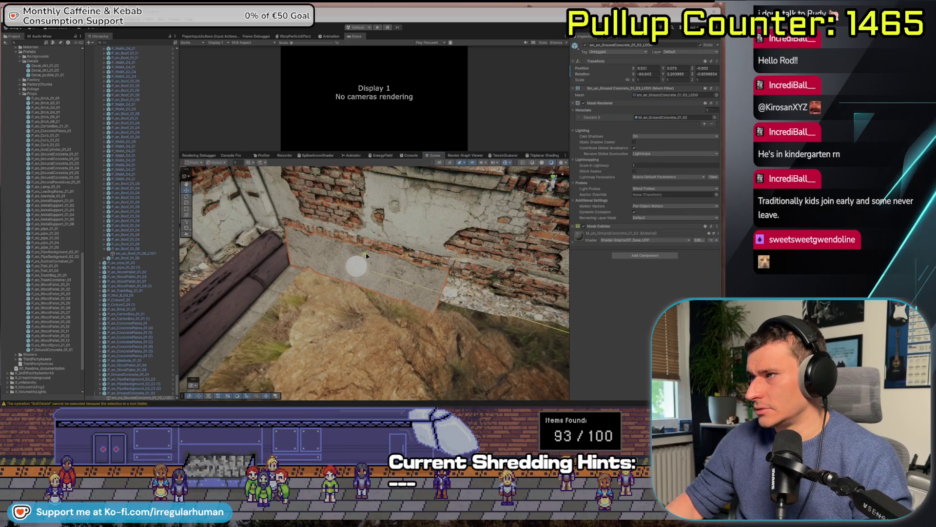
{"action": "left_click", "coordinate": [337, 330]}
{"action": "left_click_drag", "start_coordinate": [337, 329], "coordinate": [476, 303]}
{"action": "left_click", "coordinate": [317, 308]}
{"action": "mouse_move", "coordinate": [327, 282]}
{"action": "left_mouse_down"}
{"action": "mouse_move", "coordinate": [326, 293]}
{"action": "mouse_move", "coordinate": [354, 278]}
{"action": "mouse_move", "coordinate": [365, 289]}
{"action": "mouse_move", "coordinate": [348, 283]}
{"action": "mouse_move", "coordinate": [409, 387]}
{"action": "left_mouse_up"}
{"action": "key", "text": "e"}
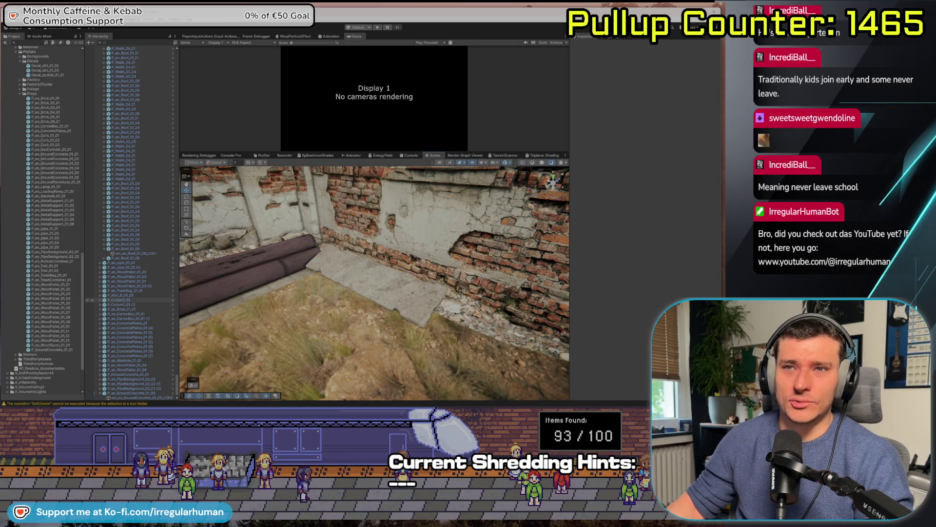
{"action": "mouse_move", "coordinate": [300, 338]}
{"action": "left_mouse_down"}
{"action": "mouse_move", "coordinate": [395, 345]}
{"action": "mouse_move", "coordinate": [394, 322]}
{"action": "mouse_move", "coordinate": [333, 319]}
{"action": "left_mouse_up"}
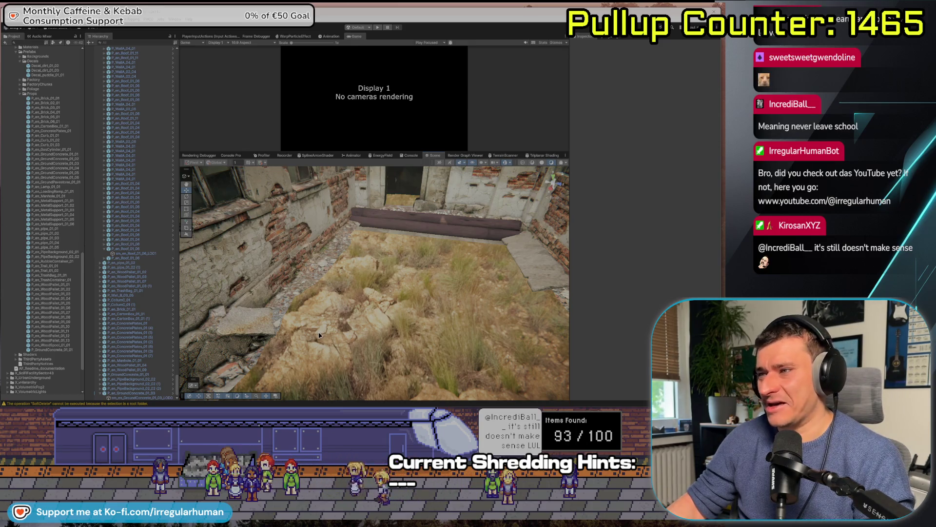
{"action": "left_click_drag", "start_coordinate": [331, 333], "coordinate": [215, 310]}
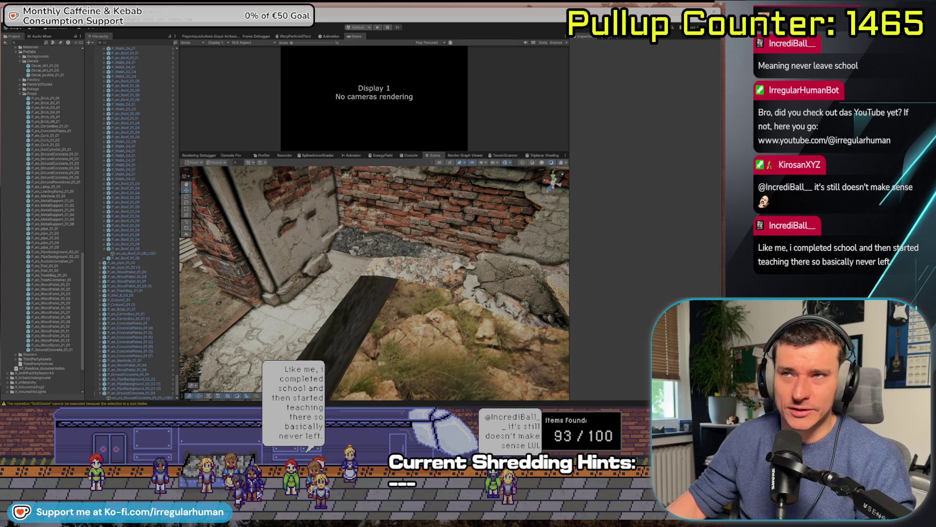
{"action": "left_click_drag", "start_coordinate": [374, 283], "coordinate": [422, 290]}
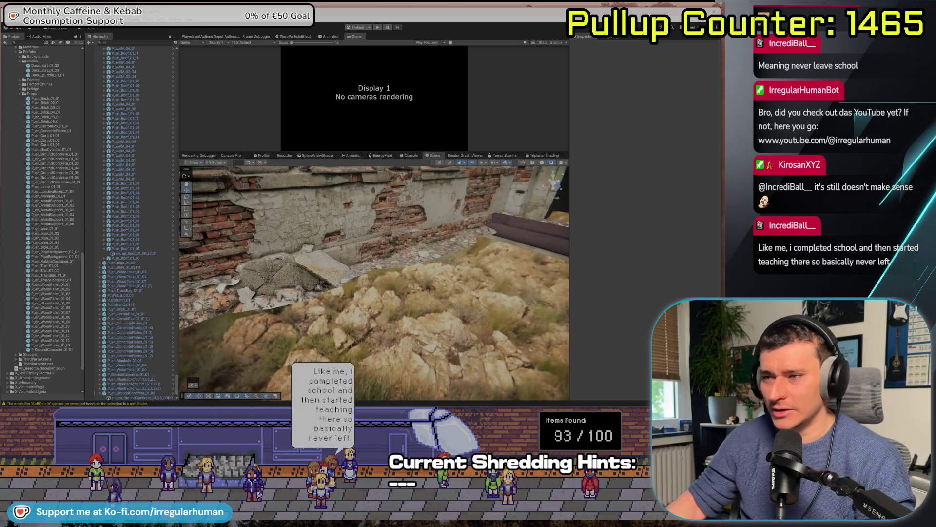
Collapse Scenes, go up to X_UrbanUnderground, and preview Metal_Pillar_SM in Construction Parts/Style1
{"action": "scroll", "coordinate": [7, 225], "scroll_direction": "up", "scroll_amount": 10}
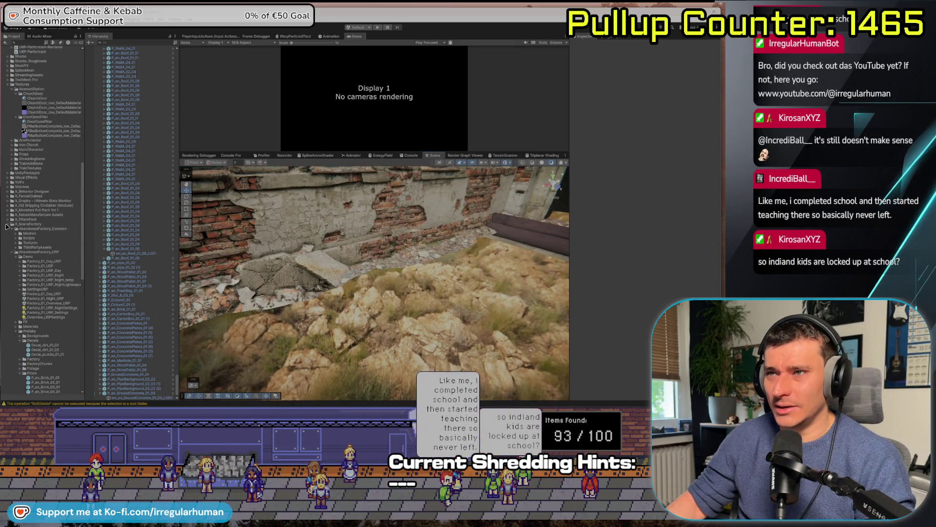
{"action": "scroll", "coordinate": [7, 226], "scroll_direction": "up", "scroll_amount": 3}
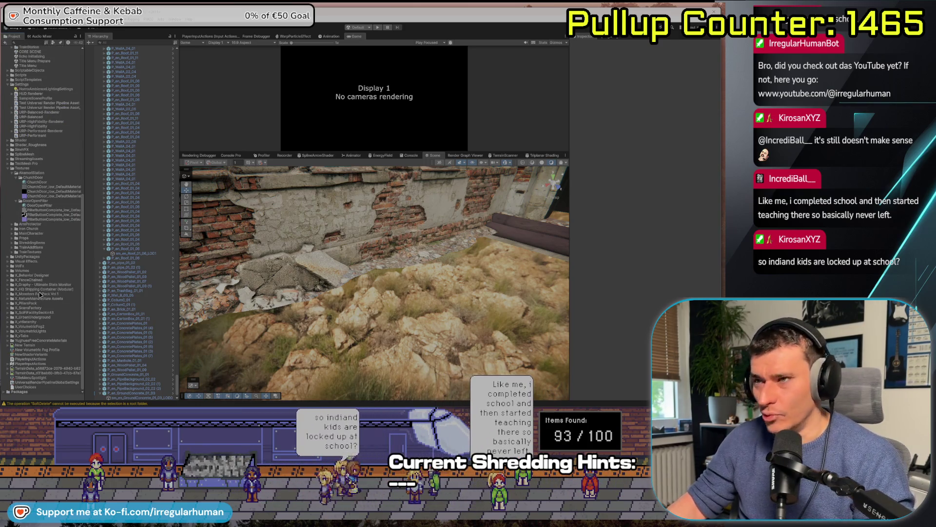
{"action": "scroll", "coordinate": [8, 172], "scroll_direction": "up", "scroll_amount": 3}
{"action": "scroll", "coordinate": [8, 185], "scroll_direction": "up", "scroll_amount": 6}
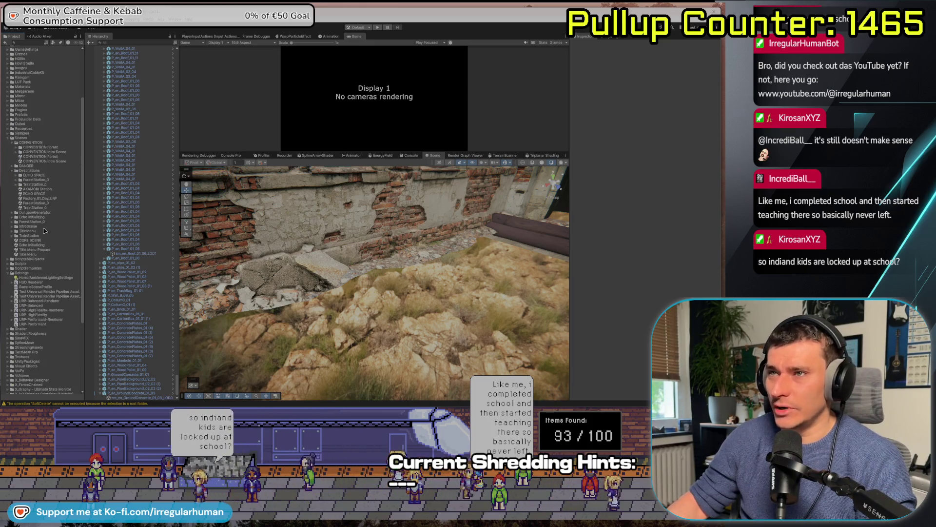
{"action": "left_click", "coordinate": [8, 214]}
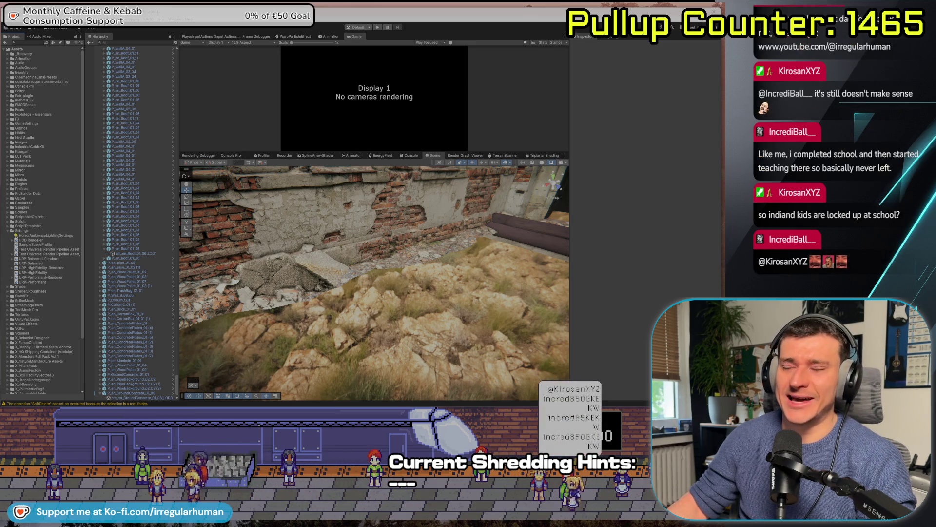
{"action": "scroll", "coordinate": [60, 292], "scroll_direction": "down", "scroll_amount": 3}
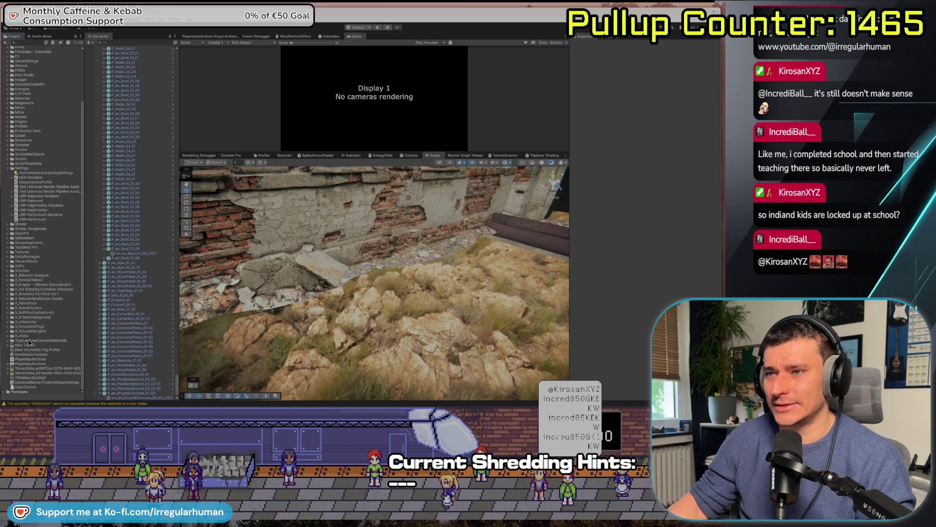
{"action": "key", "text": "Up"}
{"action": "key", "text": "Up"}
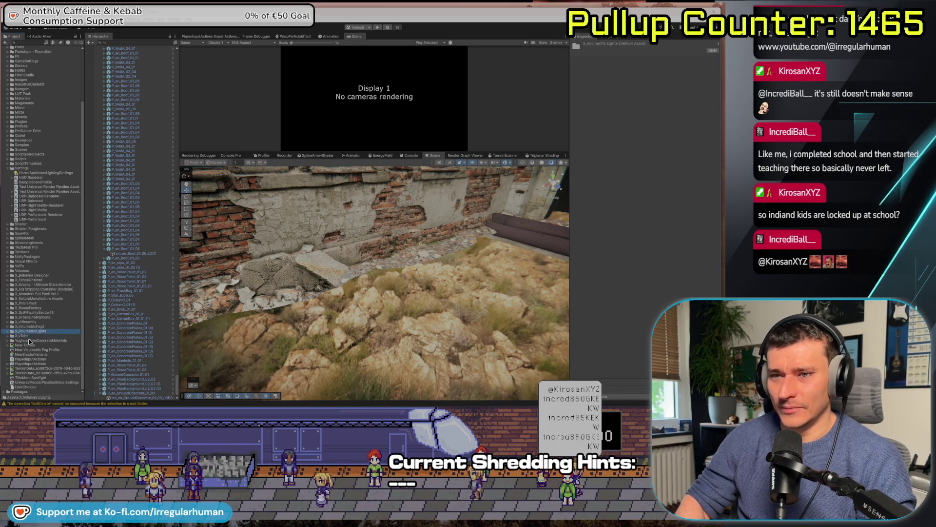
{"action": "key", "text": "Up"}
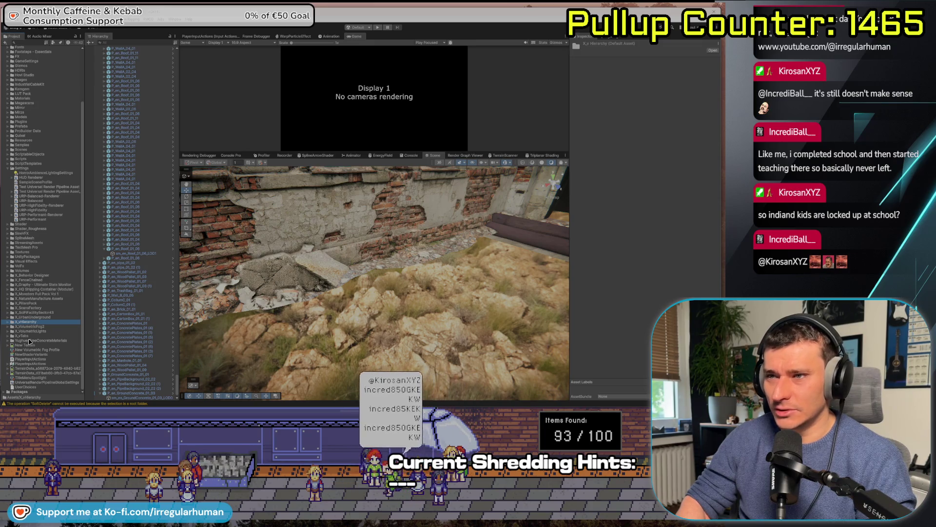
{"action": "key", "text": "Up"}
{"action": "key", "text": "Right"}
{"action": "left_click", "coordinate": [49, 364]}
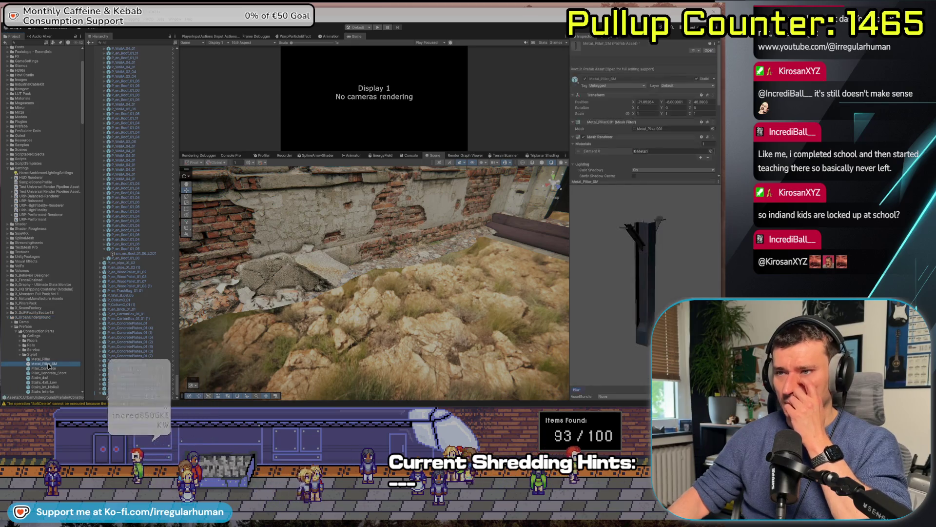
Collapse Style1, scroll to the other Construction Parts folders, and select the concrete slab in the room
{"action": "key", "text": "Left"}
{"action": "key", "text": "Left"}
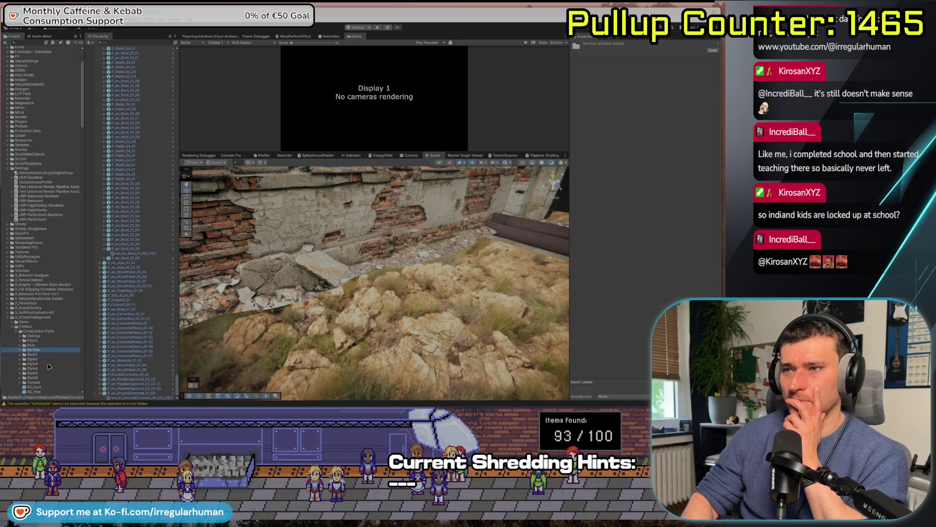
{"action": "scroll", "coordinate": [49, 366], "scroll_direction": "down", "scroll_amount": 3}
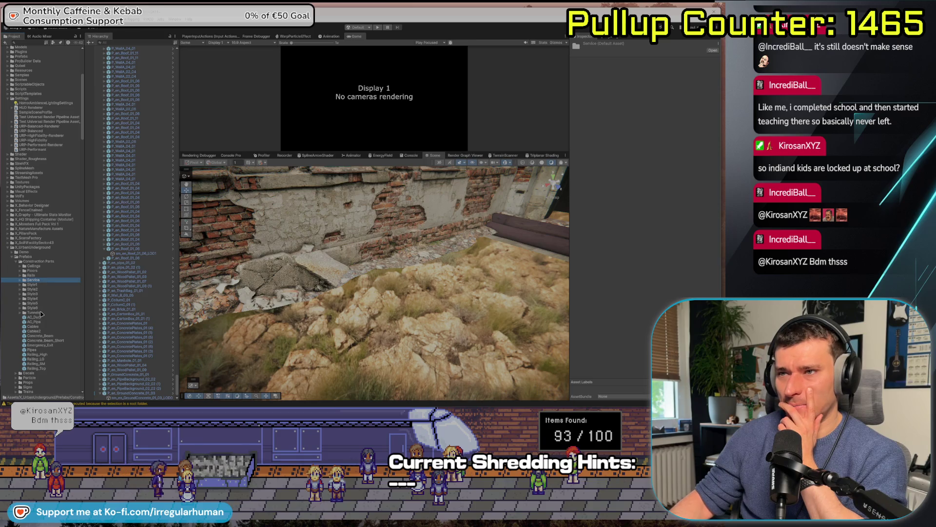
{"action": "mouse_move", "coordinate": [410, 299]}
{"action": "left_mouse_down"}
{"action": "mouse_move", "coordinate": [218, 290]}
{"action": "mouse_move", "coordinate": [272, 326]}
{"action": "left_mouse_up"}
{"action": "left_click", "coordinate": [272, 326]}
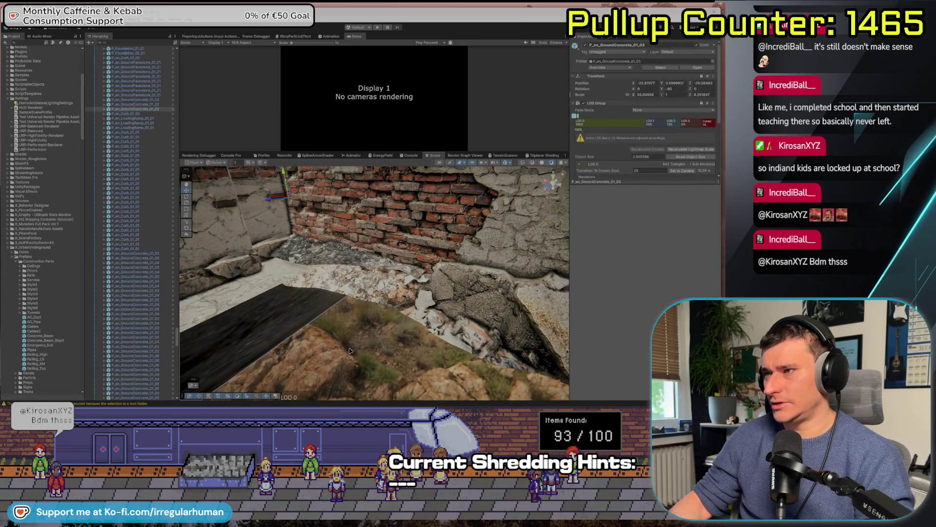
Inspect the P_en_GroundConcrete_01_03 slab in Isolation View, then delete it
{"action": "key", "text": "f"}
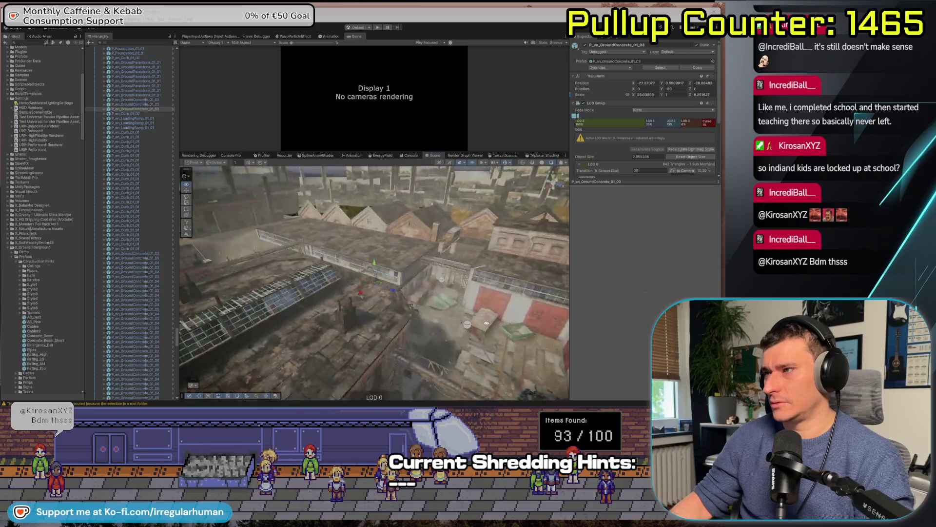
{"action": "key", "text": "shift+h"}
{"action": "left_click_drag", "start_coordinate": [390, 276], "coordinate": [437, 282]}
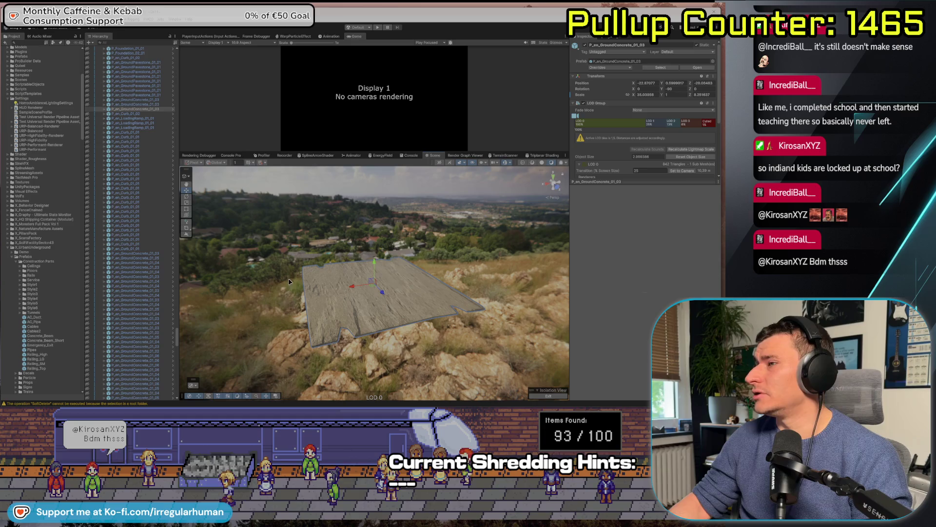
{"action": "left_click_drag", "start_coordinate": [299, 313], "coordinate": [385, 301]}
{"action": "key", "text": "shift+h"}
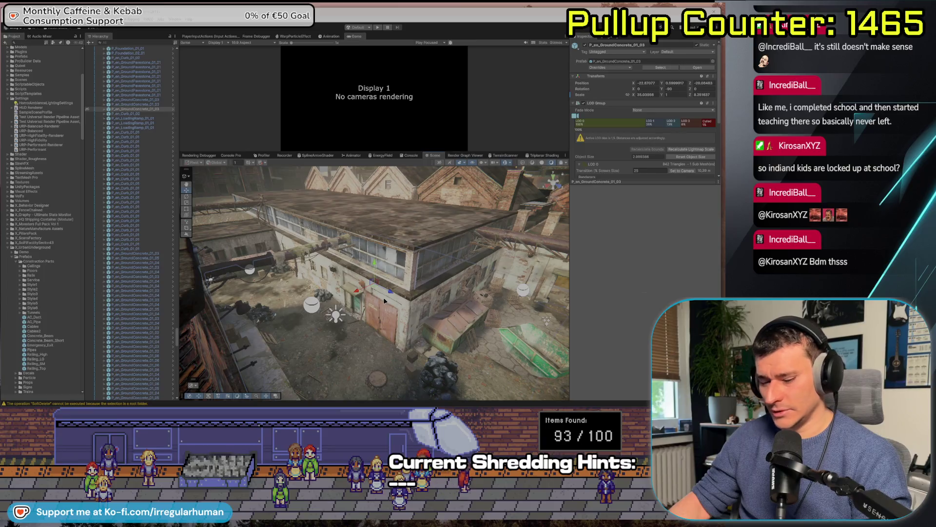
{"action": "key", "text": "Delete"}
{"action": "mouse_move", "coordinate": [385, 299]}
{"action": "left_mouse_down"}
{"action": "mouse_move", "coordinate": [455, 301]}
{"action": "mouse_move", "coordinate": [198, 307]}
{"action": "mouse_move", "coordinate": [217, 307]}
{"action": "left_mouse_up"}
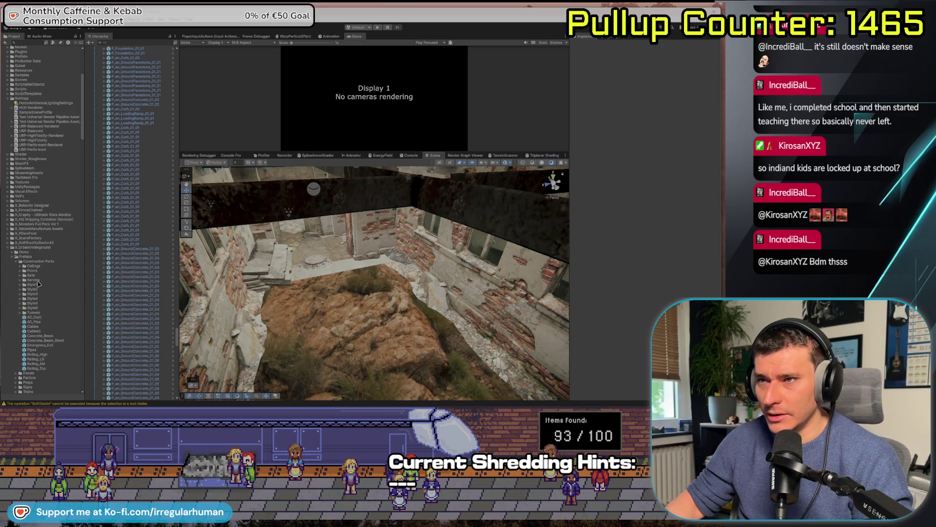
Browse the Service prefabs: Stairs_SC, Tunnel_Service_Handrails and Wall_Service
{"action": "key", "text": "Right"}
{"action": "key", "text": "Down"}
{"action": "key", "text": "Down"}
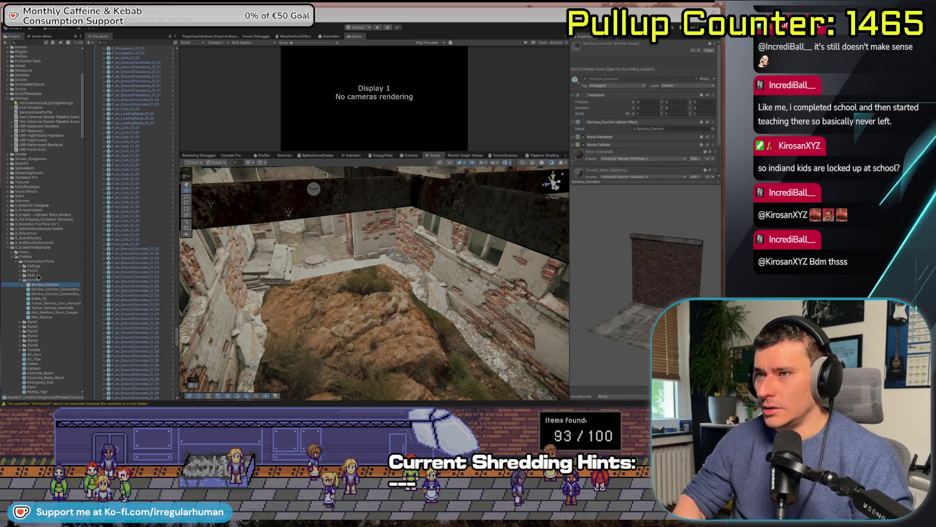
{"action": "key", "text": "Down"}
{"action": "key", "text": "Down"}
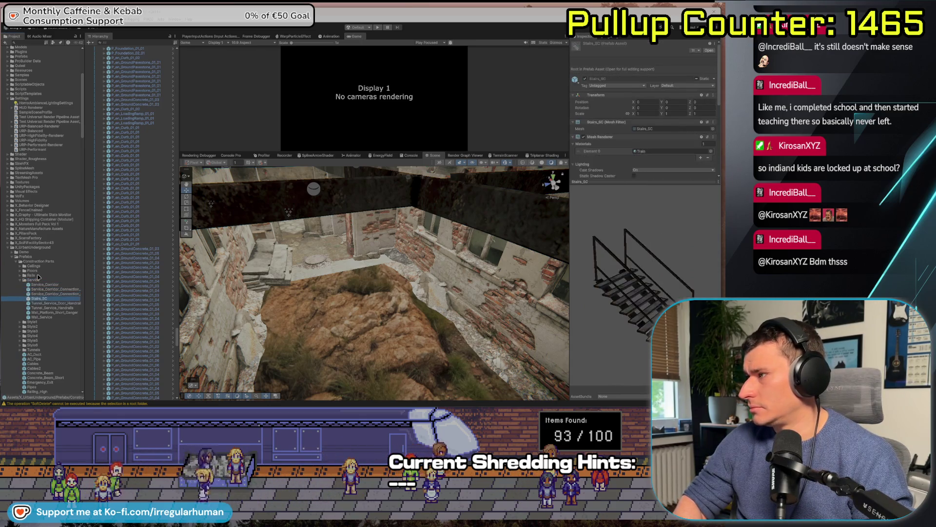
{"action": "key", "text": "Down"}
{"action": "key", "text": "Down"}
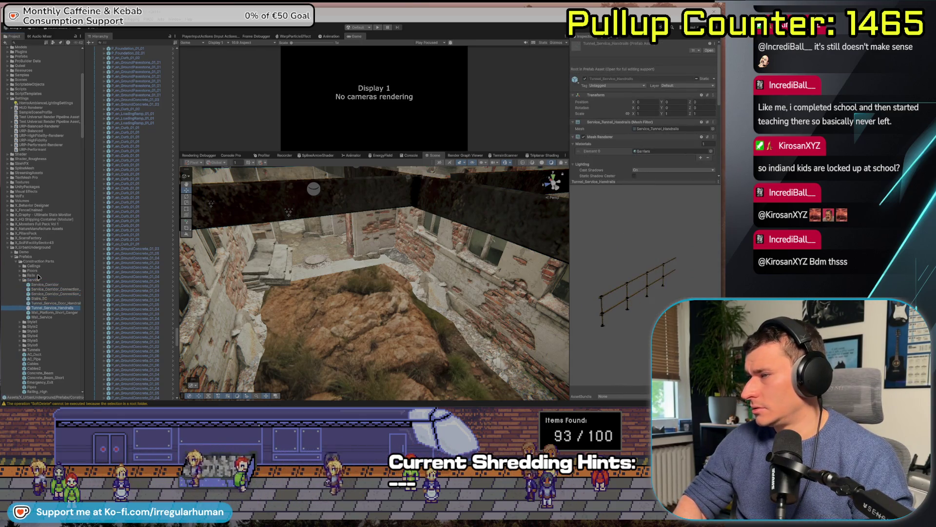
{"action": "key", "text": "Down"}
{"action": "key", "text": "Down"}
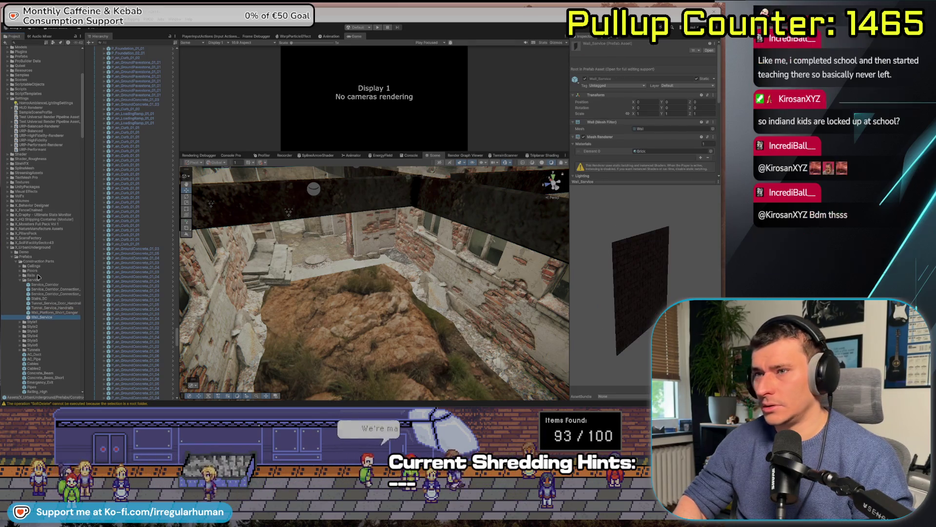
{"action": "key", "text": "Left"}
{"action": "key", "text": "Left"}
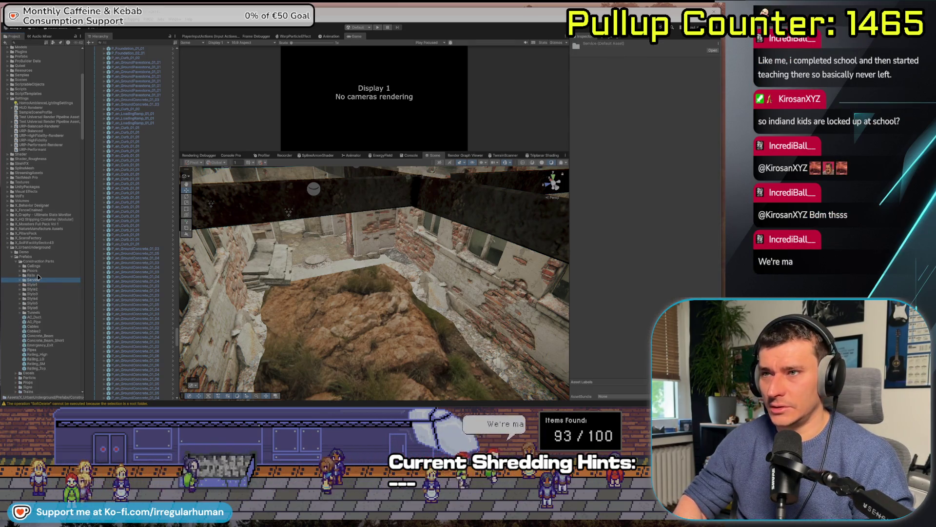
Preview the Rails_End prefab, then the cable floor platform and Floor_Safety_4x4_2 floors
{"action": "key", "text": "Up"}
{"action": "key", "text": "Right"}
{"action": "key", "text": "Down"}
{"action": "key", "text": "Down"}
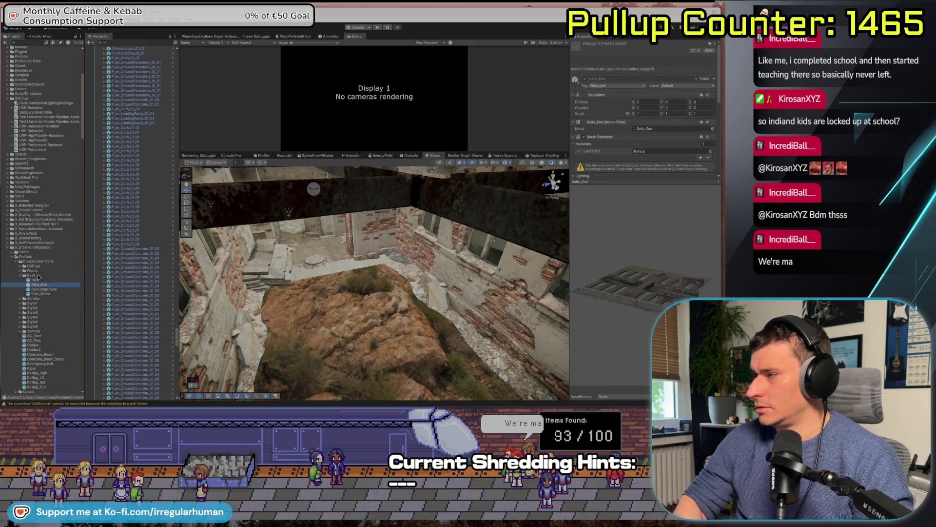
{"action": "key", "text": "Left"}
{"action": "key", "text": "Left"}
{"action": "key", "text": "Up"}
{"action": "key", "text": "Right"}
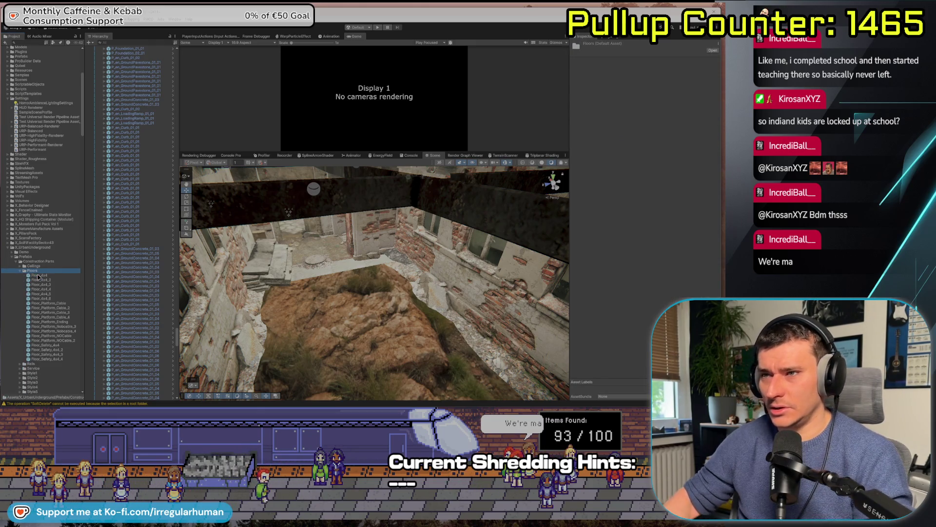
{"action": "left_click", "coordinate": [51, 303]}
{"action": "key", "text": "Down"}
{"action": "key", "text": "Down"}
{"action": "key", "text": "Down"}
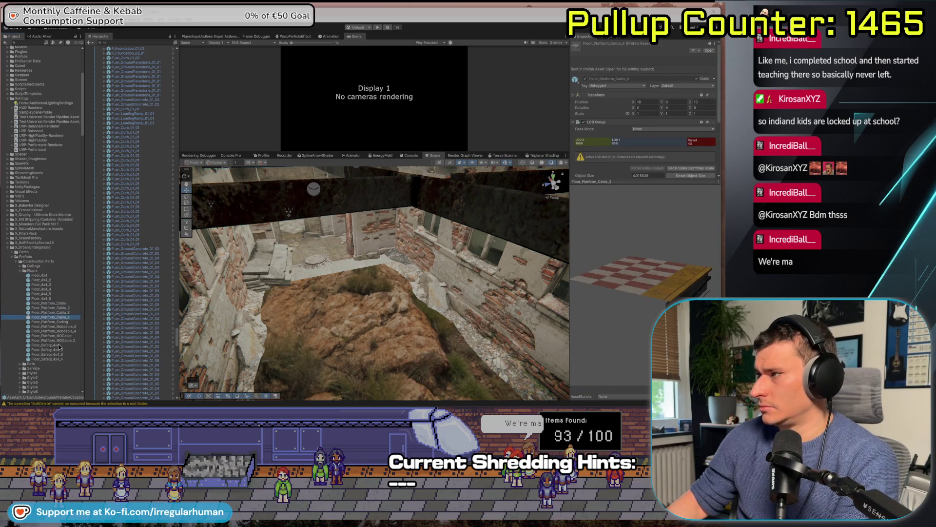
{"action": "key", "text": "Left"}
{"action": "key", "text": "Left"}
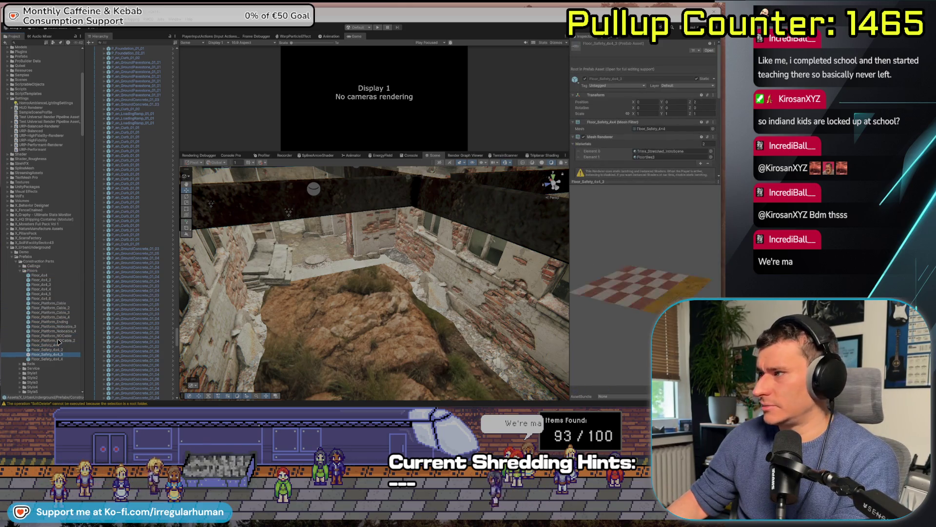
Preview the Ceiling_4x8_Beams, Ceiling_Slope_4x4 and Ceiling_TwoWays ceiling prefabs
{"action": "key", "text": "Up"}
{"action": "key", "text": "Right"}
{"action": "key", "text": "Down"}
{"action": "key", "text": "Down"}
{"action": "key", "text": "Down"}
{"action": "key", "text": "Down"}
{"action": "key", "text": "Down"}
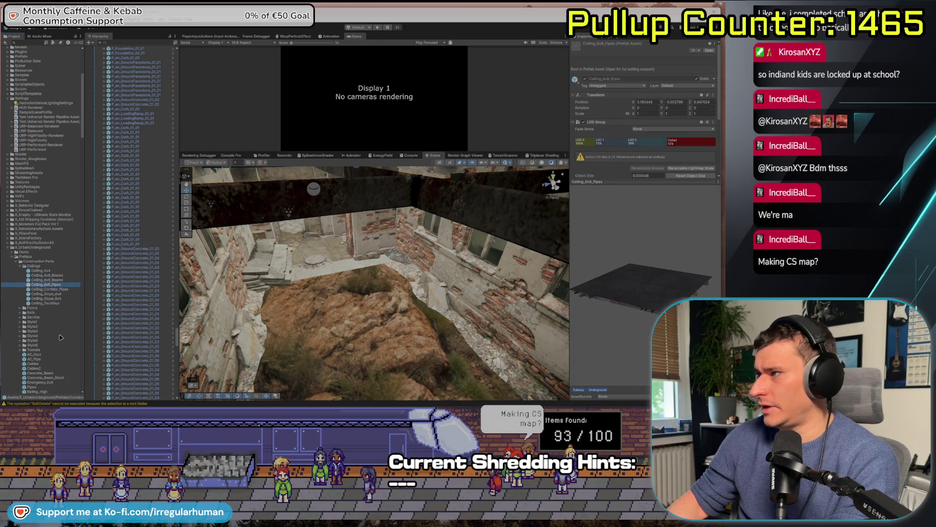
{"action": "key", "text": "Down"}
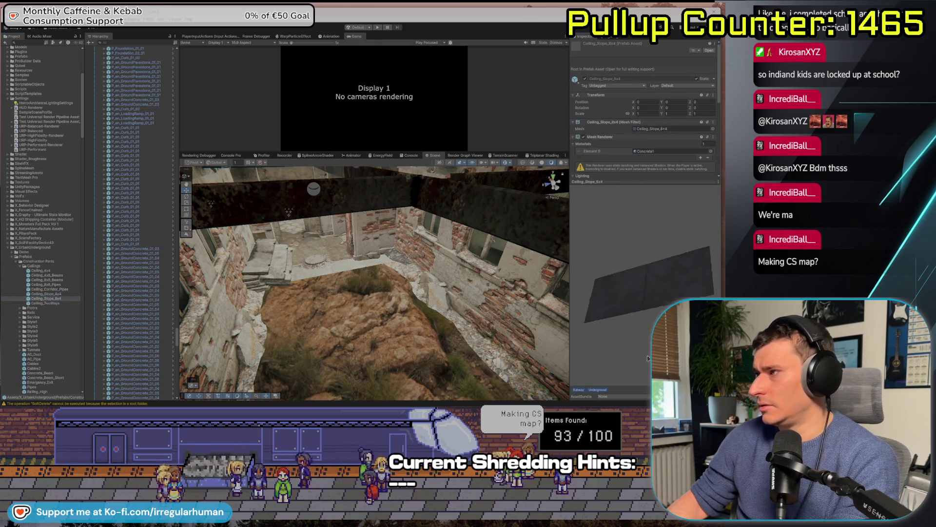
{"action": "left_click", "coordinate": [49, 304]}
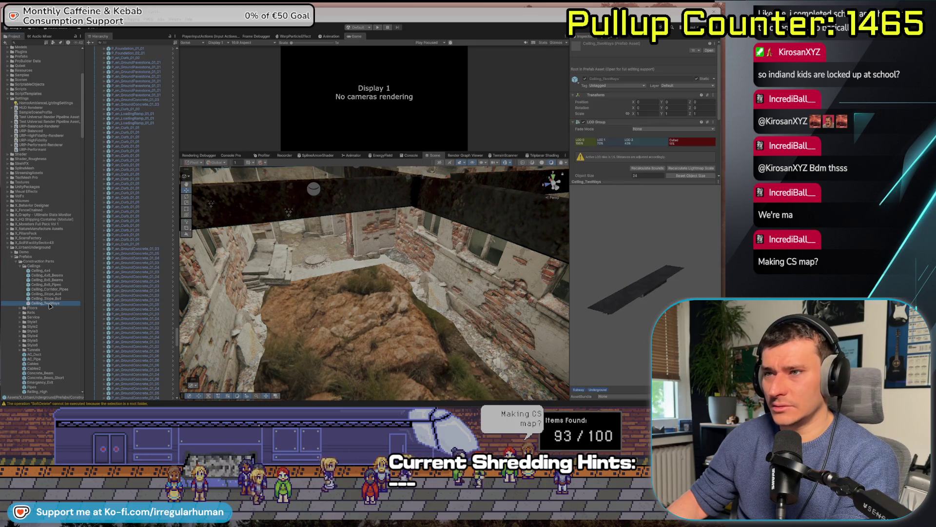
{"action": "double_click", "coordinate": [45, 268]}
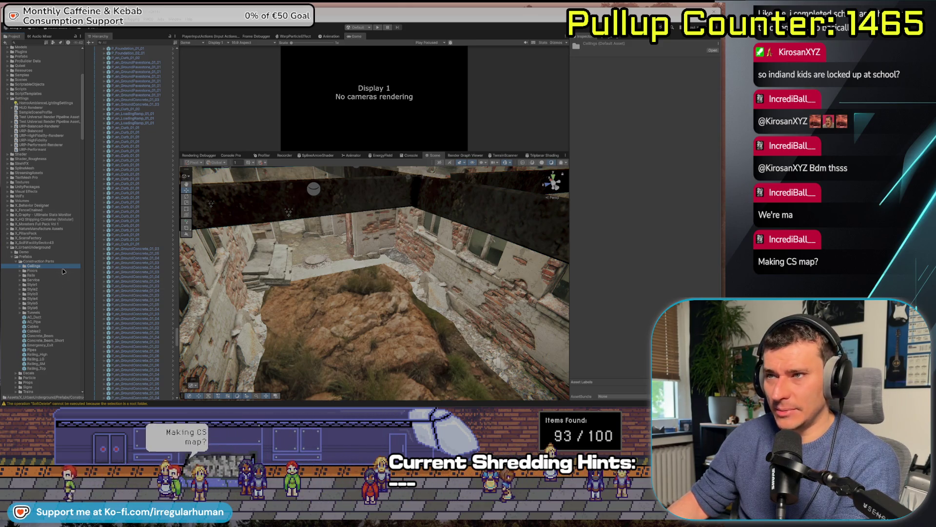
Preview the Style1 stair prefabs Stairs_4x8 and Stairs_Int_NoRail
{"action": "left_click", "coordinate": [46, 276]}
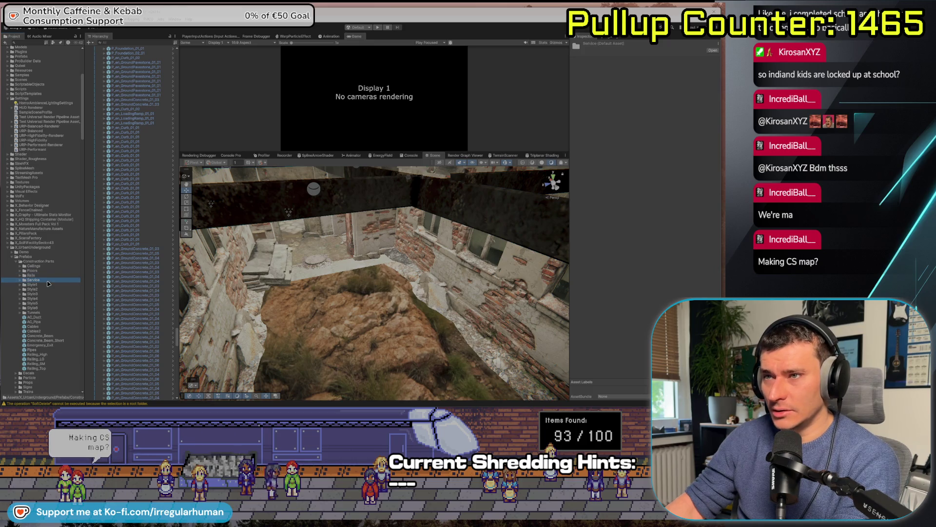
{"action": "double_click", "coordinate": [47, 286]}
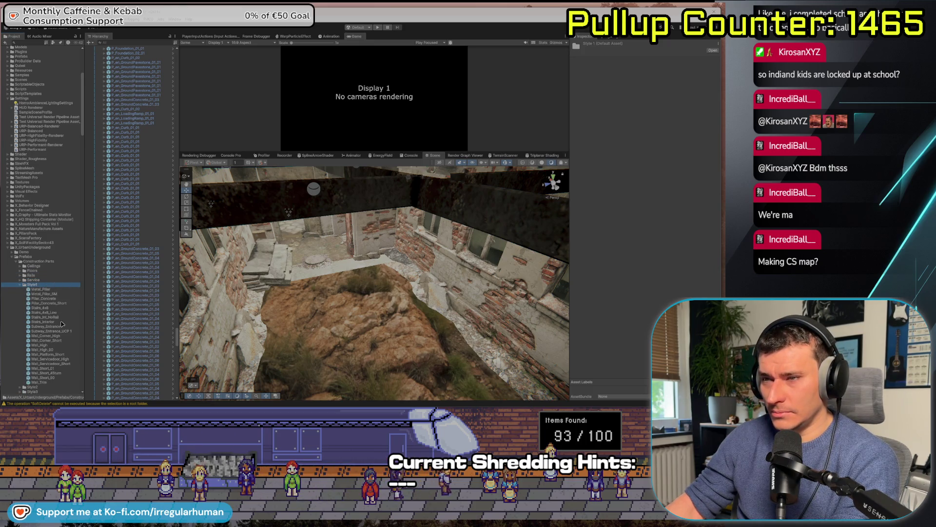
{"action": "left_click", "coordinate": [39, 307]}
{"action": "key", "text": "Down"}
{"action": "key", "text": "Down"}
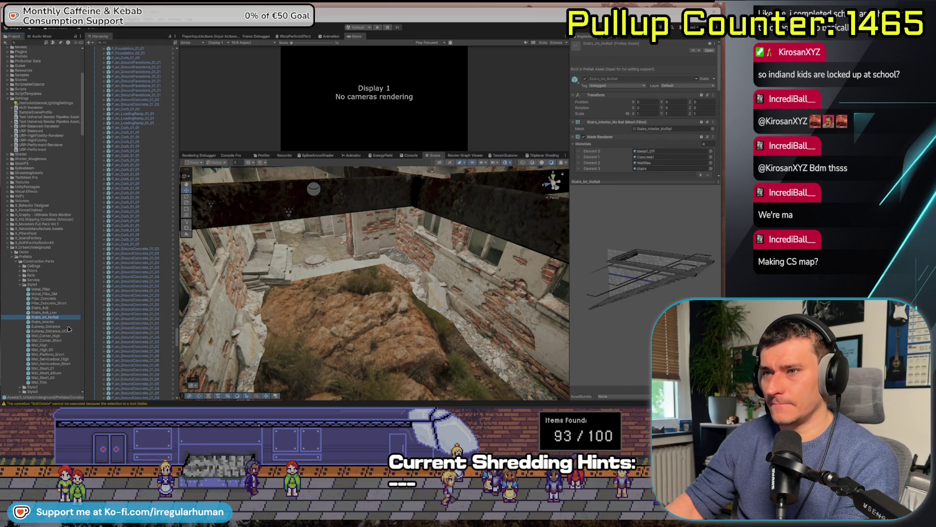
{"action": "scroll", "coordinate": [44, 314], "scroll_direction": "down", "scroll_amount": 3}
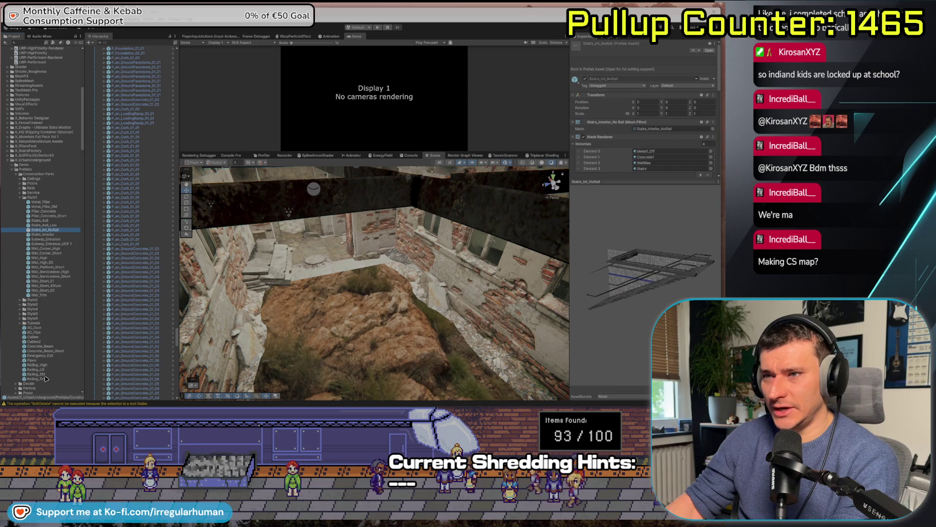
{"action": "scroll", "coordinate": [47, 324], "scroll_direction": "down", "scroll_amount": 3}
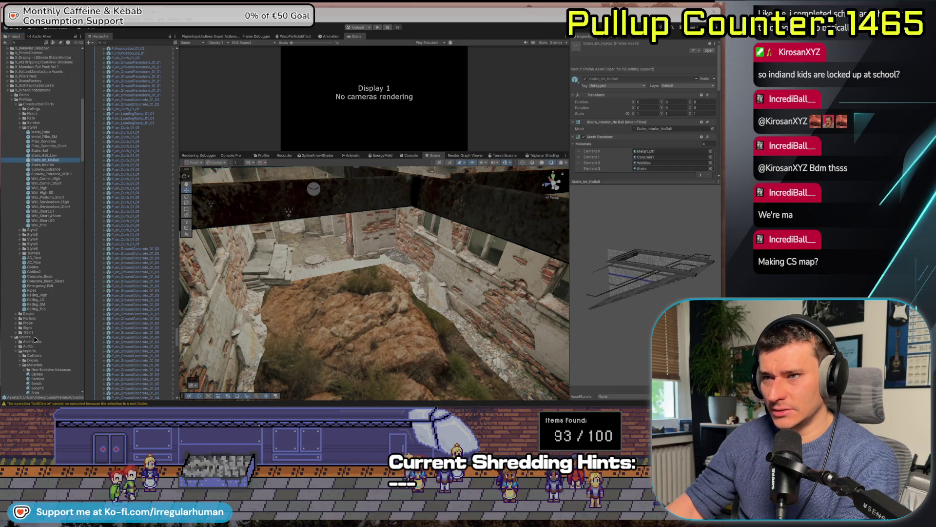
Preview Tunnel_Entrance_01, Tunnel_Service_Door, Tunnel_Service_Patch and the Style6 MetalPillar prefab
{"action": "double_click", "coordinate": [50, 254]}
{"action": "left_click", "coordinate": [47, 276]}
{"action": "key", "text": "Down"}
{"action": "key", "text": "Down"}
{"action": "key", "text": "Down"}
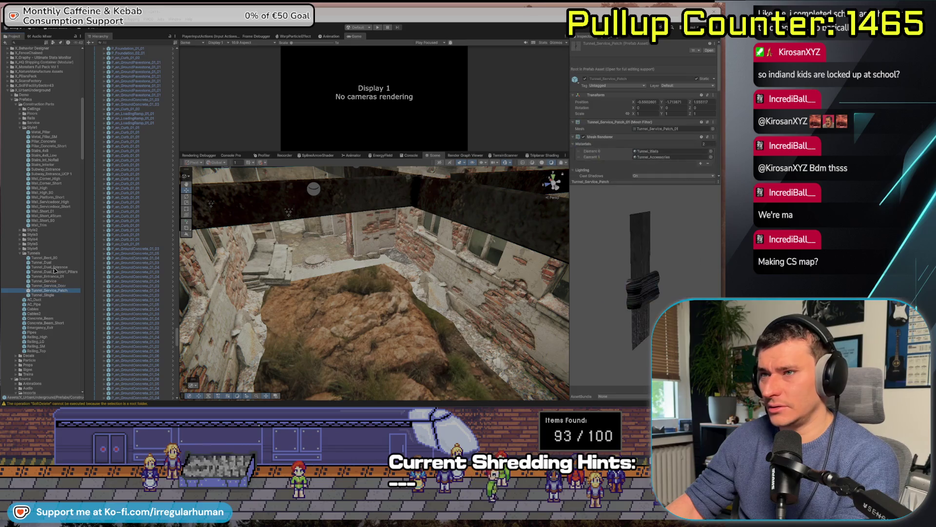
{"action": "left_click", "coordinate": [20, 253]}
{"action": "left_click", "coordinate": [20, 248]}
{"action": "left_click", "coordinate": [44, 253]}
{"action": "left_click", "coordinate": [48, 257]}
{"action": "key", "text": "Down"}
{"action": "key", "text": "Down"}
{"action": "key", "text": "Down"}
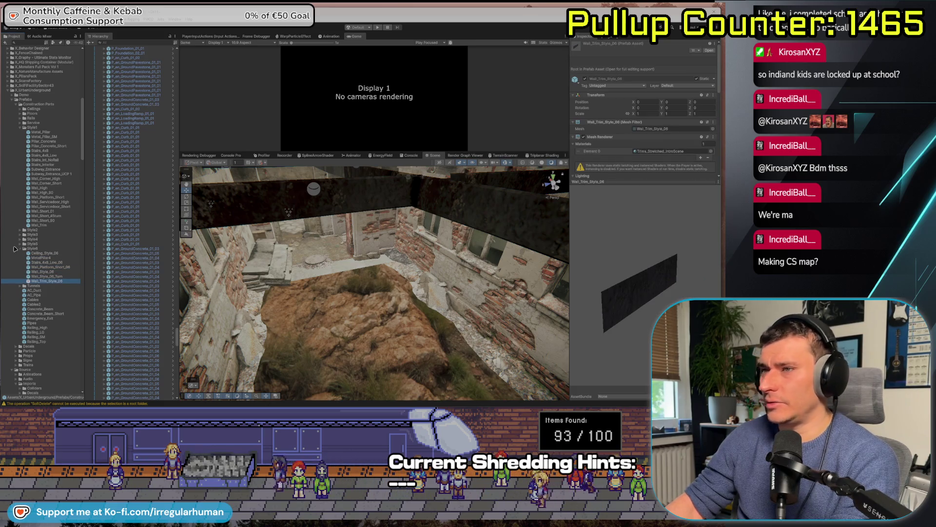
Preview the Style5 prefabs Ceiling2_4x4, Ceiling2_8x8, Subway_Entrance_UCP_5 and Wall_Short_90_05
{"action": "left_click", "coordinate": [29, 248]}
{"action": "left_click", "coordinate": [20, 248]}
{"action": "left_click", "coordinate": [20, 243]}
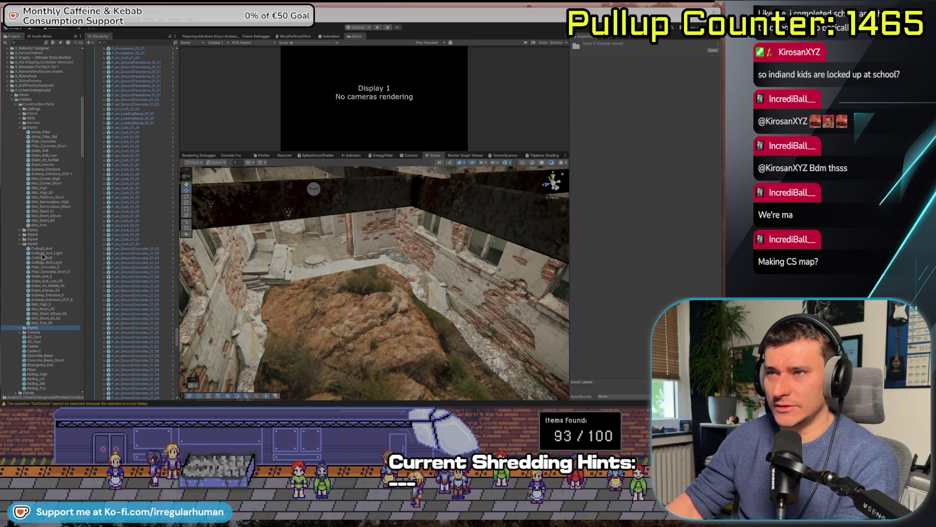
{"action": "left_click", "coordinate": [43, 248]}
{"action": "key", "text": "Down"}
{"action": "key", "text": "Down"}
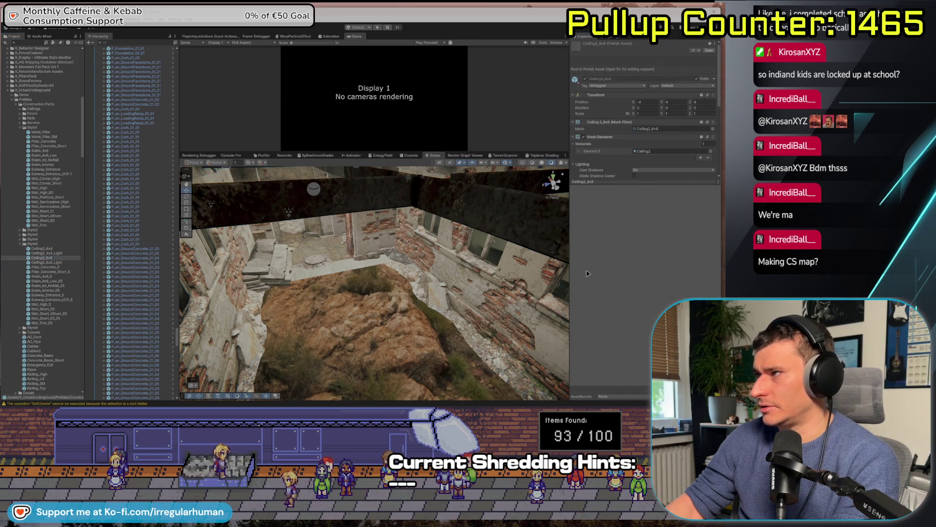
{"action": "key", "text": "Down"}
{"action": "key", "text": "Down"}
{"action": "key", "text": "Down"}
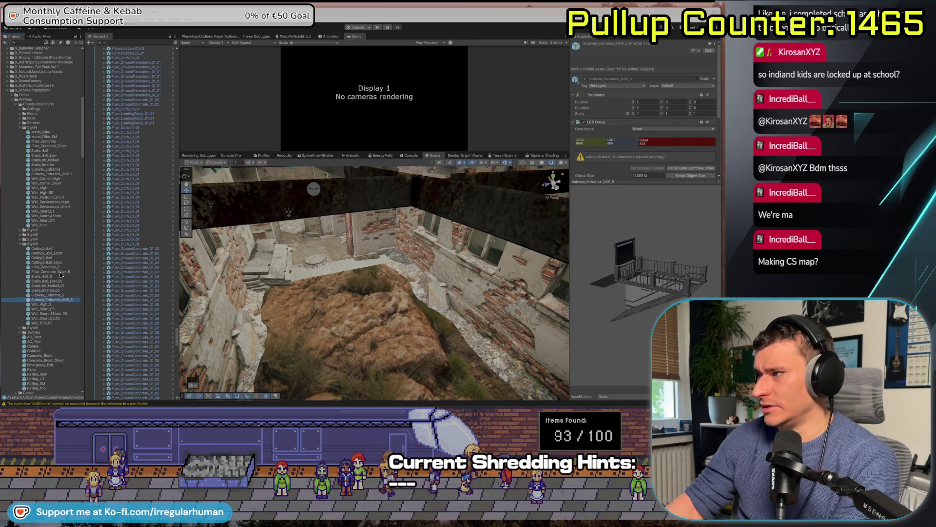
{"action": "key", "text": "Down"}
{"action": "key", "text": "Down"}
{"action": "key", "text": "Down"}
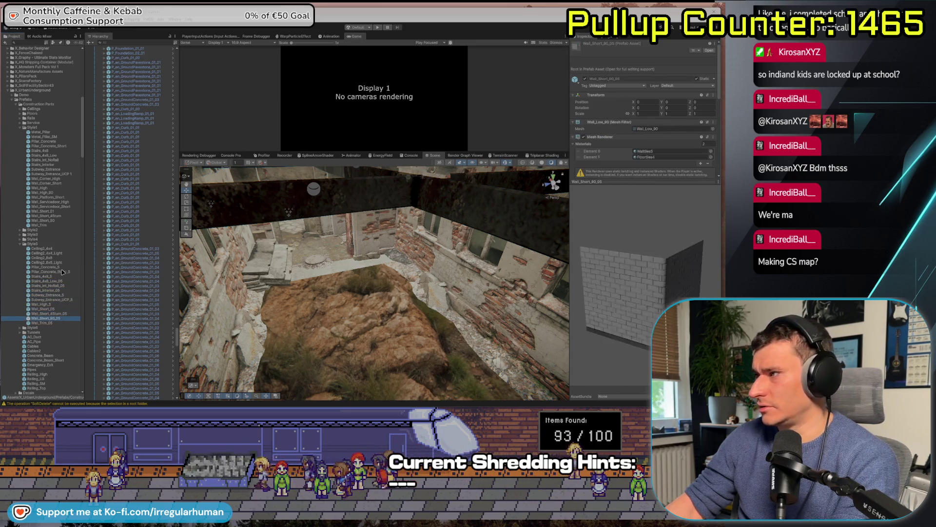
Look through the Phone and NewspaperMachine_1 props, then select Stairs_4x8_Low_05
{"action": "scroll", "coordinate": [54, 292], "scroll_direction": "down", "scroll_amount": 5}
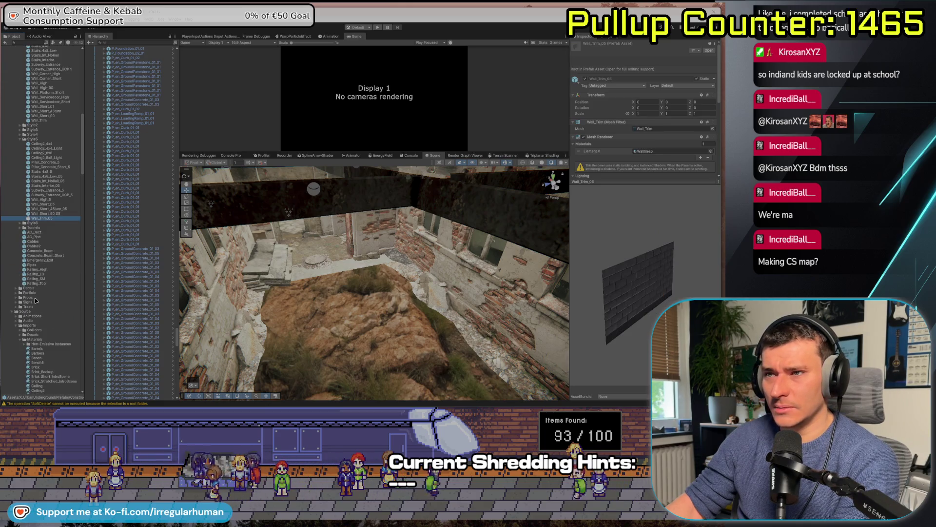
{"action": "double_click", "coordinate": [43, 297]}
{"action": "scroll", "coordinate": [47, 302], "scroll_direction": "down", "scroll_amount": 7}
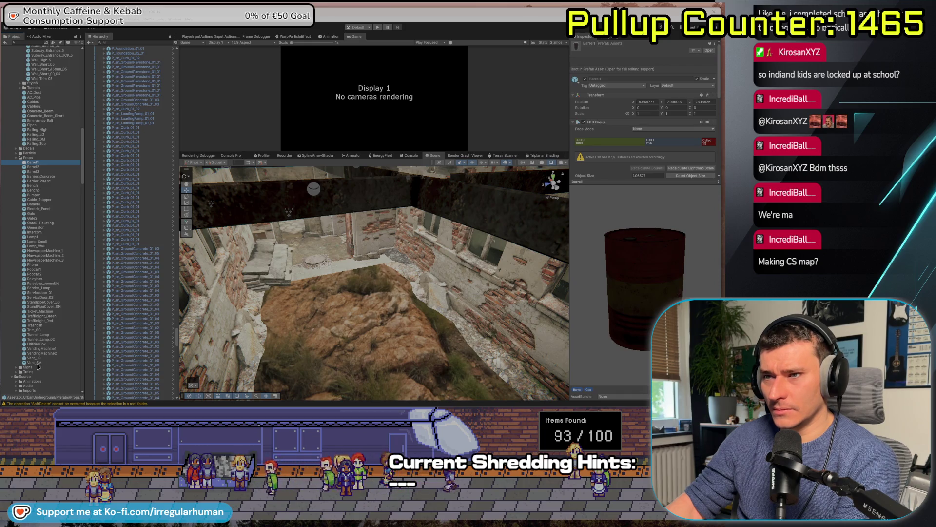
{"action": "left_click", "coordinate": [61, 259]}
{"action": "left_click", "coordinate": [58, 254]}
{"action": "key", "text": "Down"}
{"action": "key", "text": "Down"}
{"action": "left_click", "coordinate": [57, 252]}
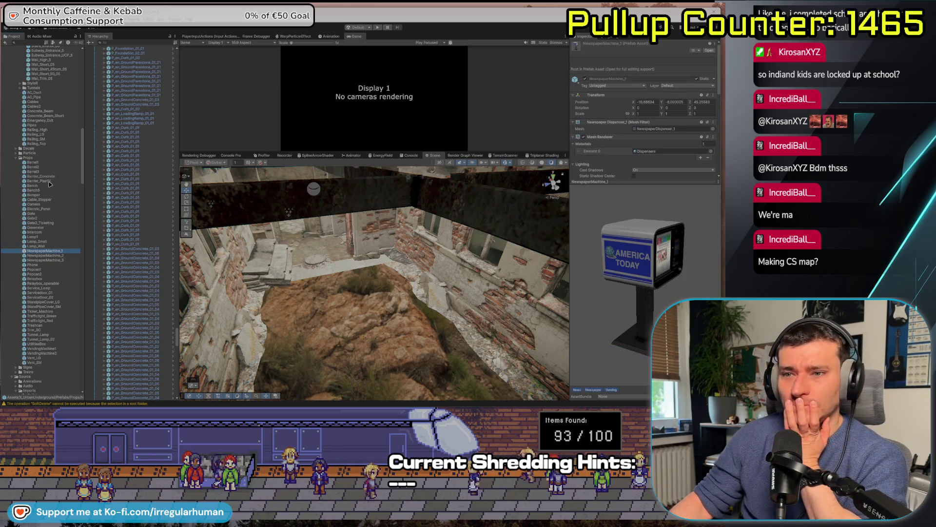
{"action": "scroll", "coordinate": [40, 158], "scroll_direction": "up", "scroll_amount": 5}
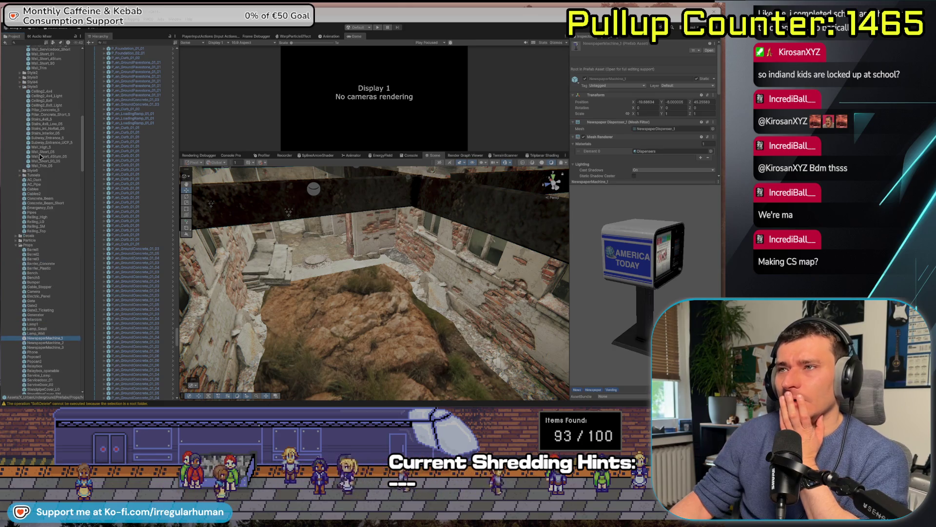
{"action": "left_click", "coordinate": [58, 159]}
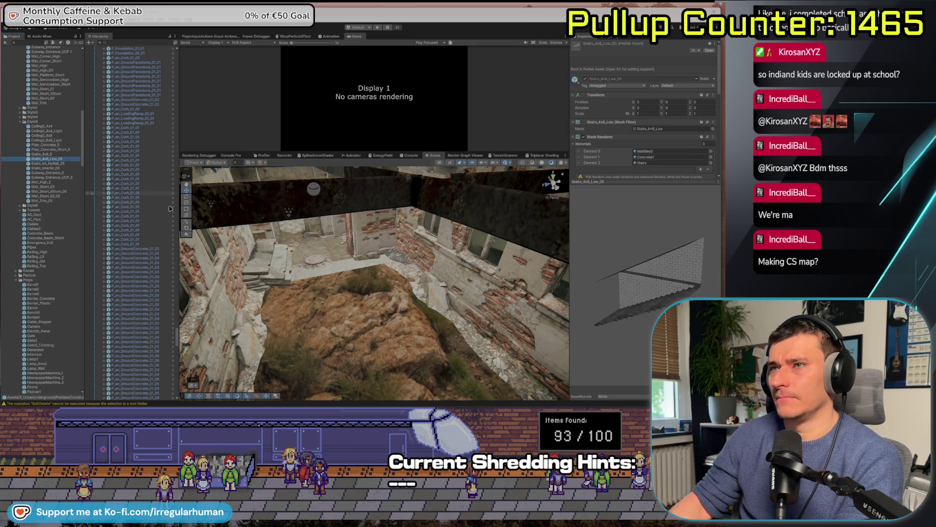
{"action": "mouse_move", "coordinate": [648, 273]}
{"action": "left_mouse_down"}
{"action": "mouse_move", "coordinate": [634, 273]}
{"action": "mouse_move", "coordinate": [649, 273]}
{"action": "left_mouse_up"}
{"action": "double_click", "coordinate": [48, 160]}
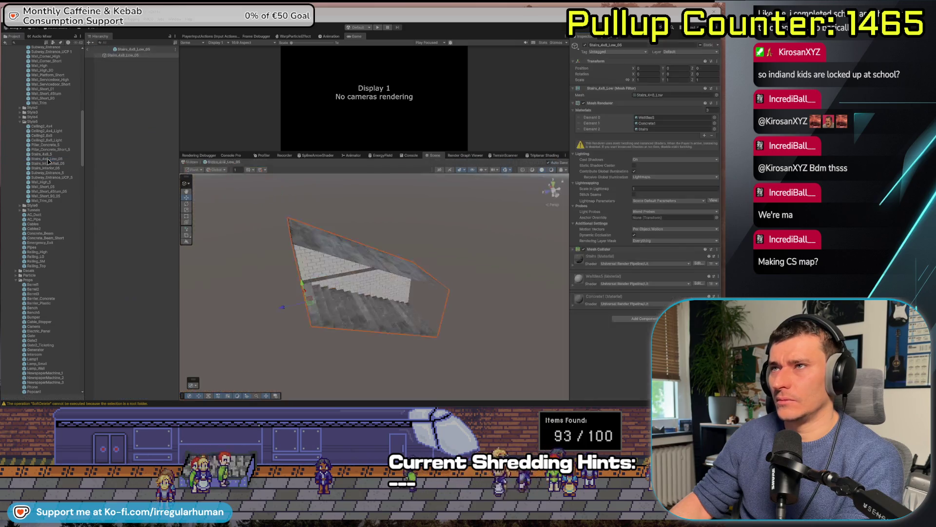
{"action": "left_click_drag", "start_coordinate": [328, 333], "coordinate": [185, 289]}
{"action": "left_click", "coordinate": [87, 49]}
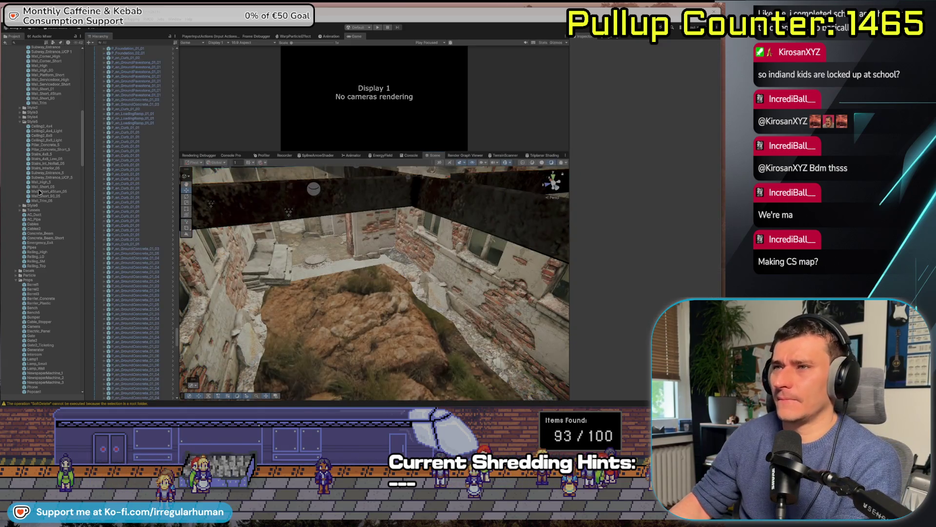
{"action": "type", "text": "st"}
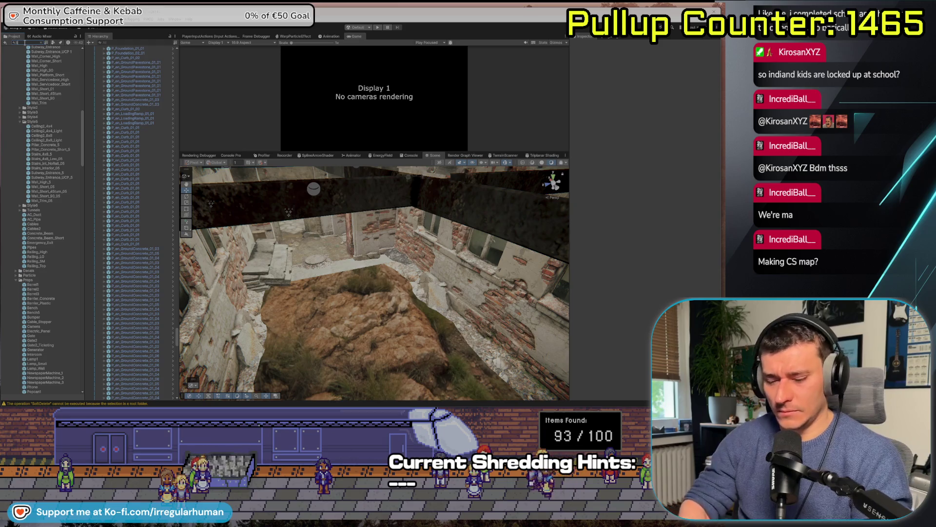
{"action": "type", "text": "airs"}
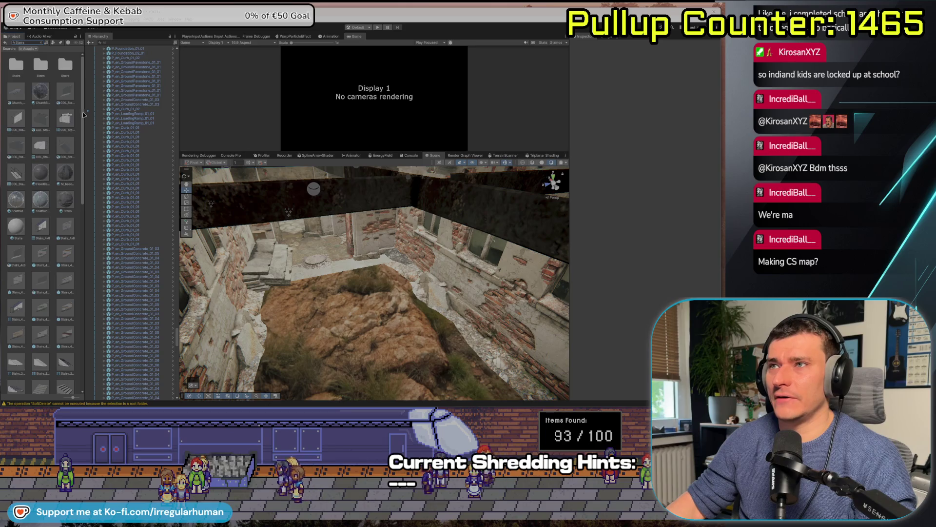
Widen the asset grid and filter the 'stairs' search results to Prefab type
{"action": "left_click_drag", "start_coordinate": [86, 114], "coordinate": [112, 114]}
{"action": "left_click", "coordinate": [80, 43]}
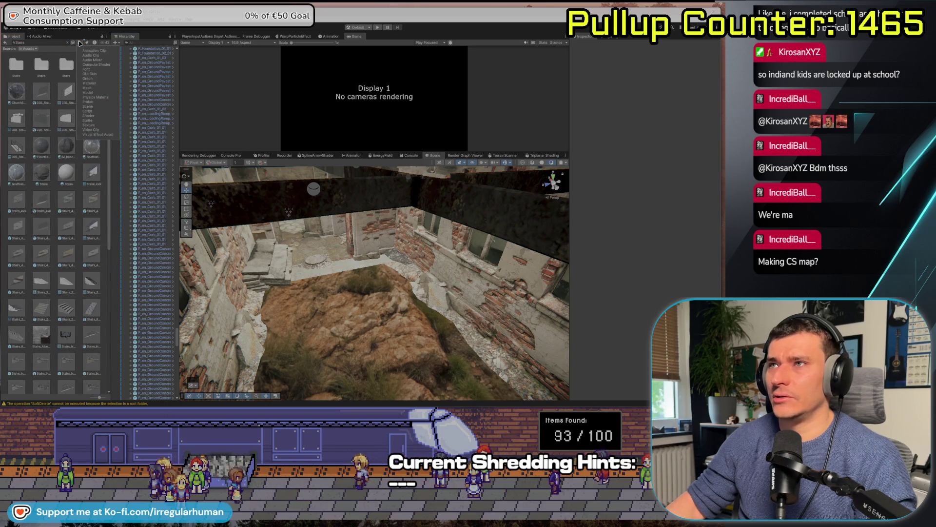
{"action": "left_click", "coordinate": [96, 101]}
{"action": "left_click", "coordinate": [58, 205]}
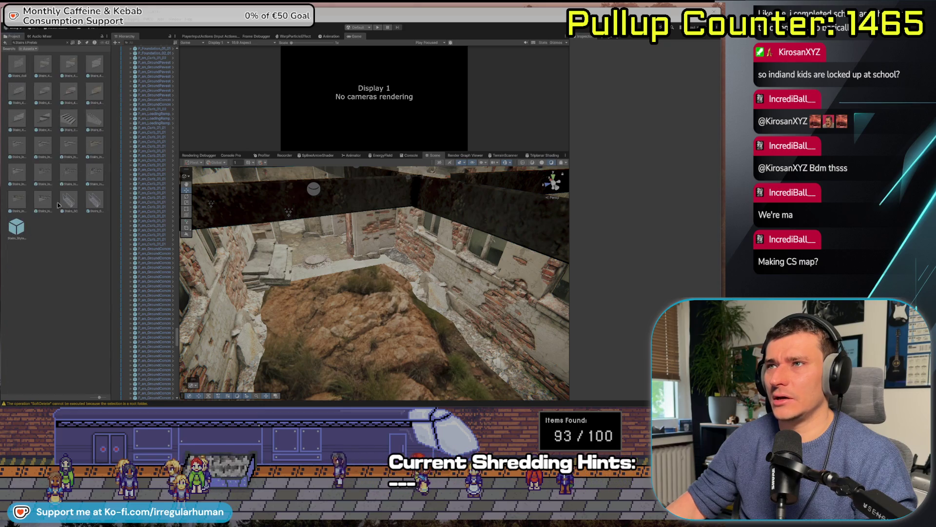
Compare Stairs_200x100x200_Prefab with Stairs_Int_NoRail_05, turning the latter's preview
{"action": "left_click", "coordinate": [96, 122]}
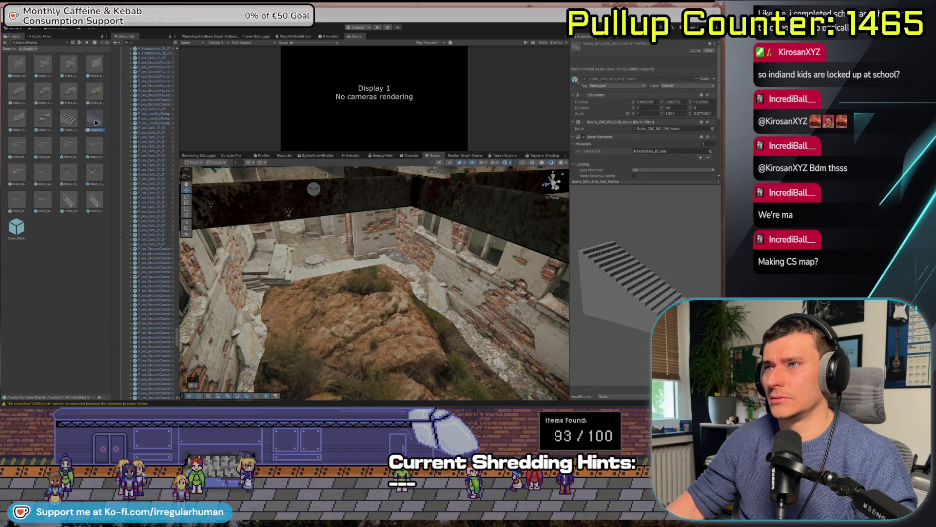
{"action": "left_click", "coordinate": [68, 119]}
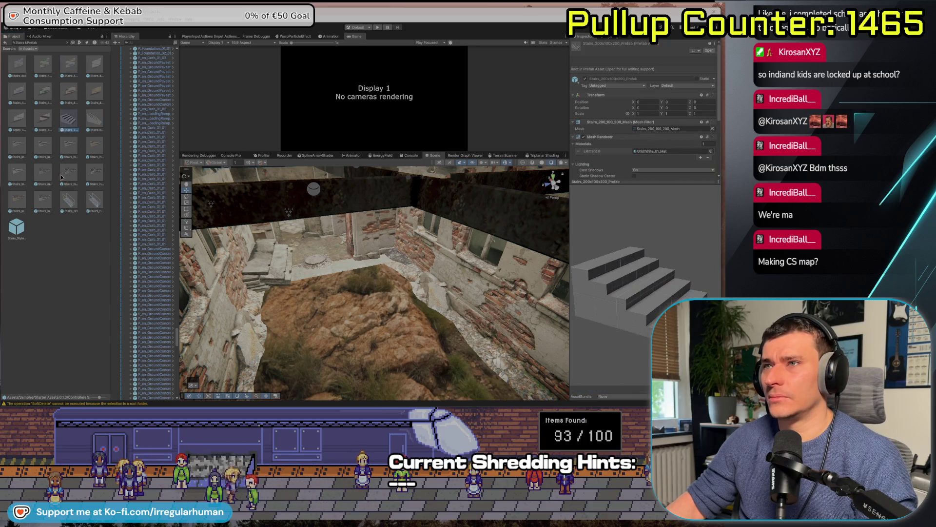
{"action": "left_click", "coordinate": [106, 201]}
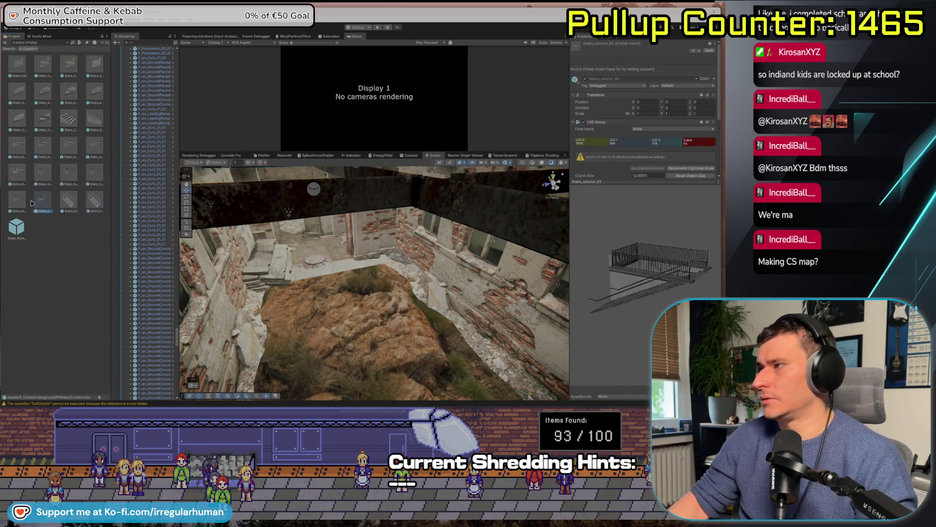
{"action": "left_click", "coordinate": [20, 176]}
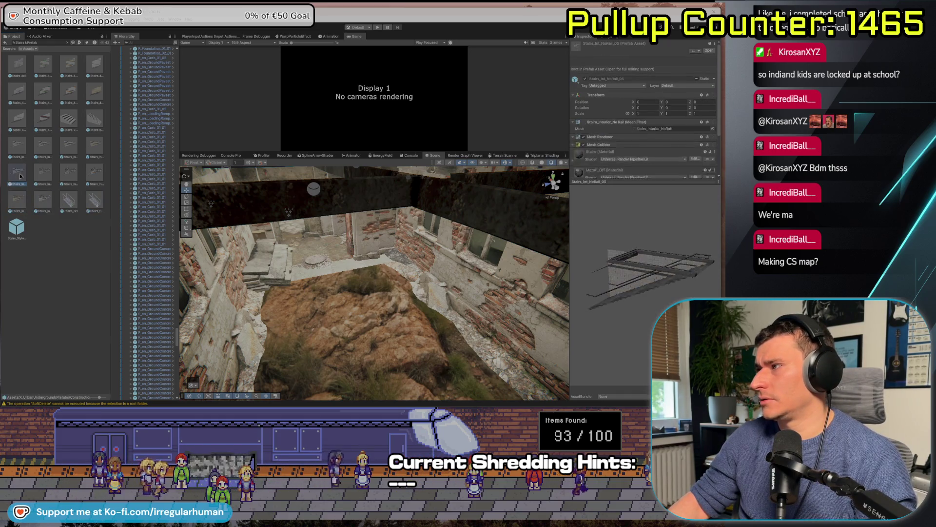
{"action": "left_click_drag", "start_coordinate": [647, 359], "coordinate": [533, 362]}
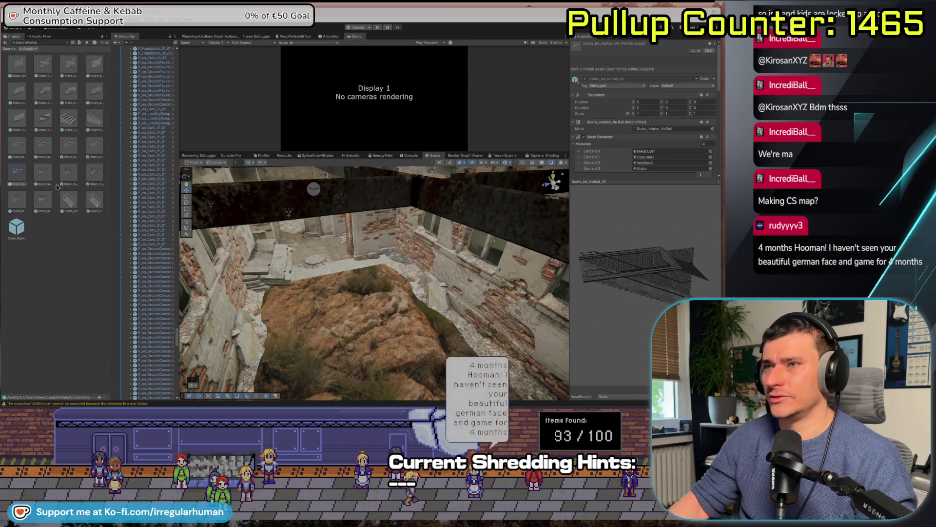
Drop Stairs_Int_NoRail_05 into the scene, rotated about 105° and moved toward the pit
{"action": "mouse_move", "coordinate": [21, 176]}
{"action": "left_mouse_down"}
{"action": "mouse_move", "coordinate": [355, 312]}
{"action": "mouse_move", "coordinate": [353, 334]}
{"action": "left_mouse_up"}
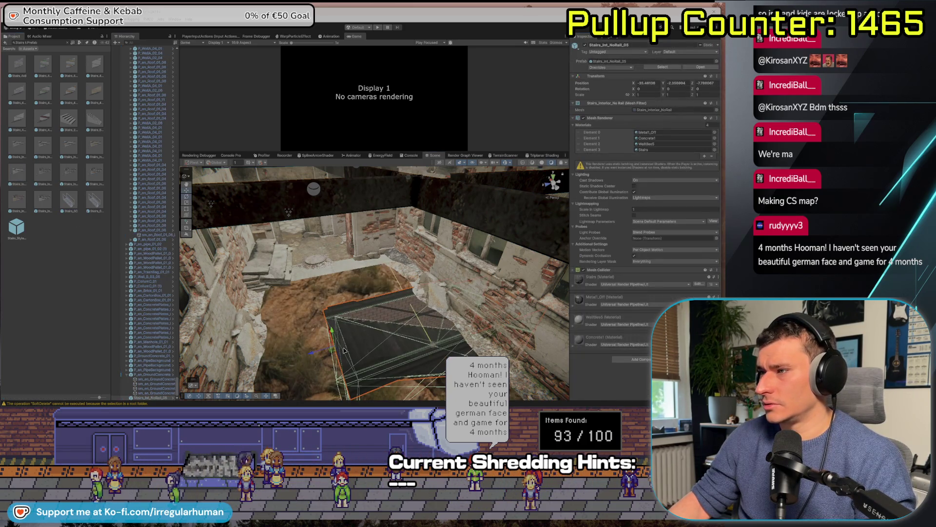
{"action": "left_click_drag", "start_coordinate": [337, 367], "coordinate": [253, 372]}
{"action": "mouse_move", "coordinate": [335, 357]}
{"action": "left_mouse_down"}
{"action": "mouse_move", "coordinate": [321, 208]}
{"action": "mouse_move", "coordinate": [322, 216]}
{"action": "left_mouse_up"}
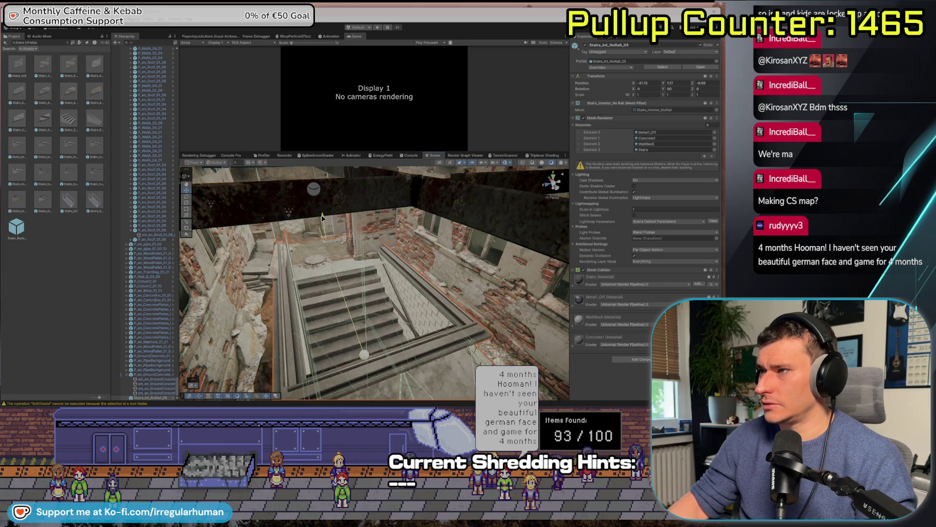
Fine-tune the staircase along X and in height so it meets the floor
{"action": "scroll", "coordinate": [308, 248], "scroll_direction": "up", "scroll_amount": 5}
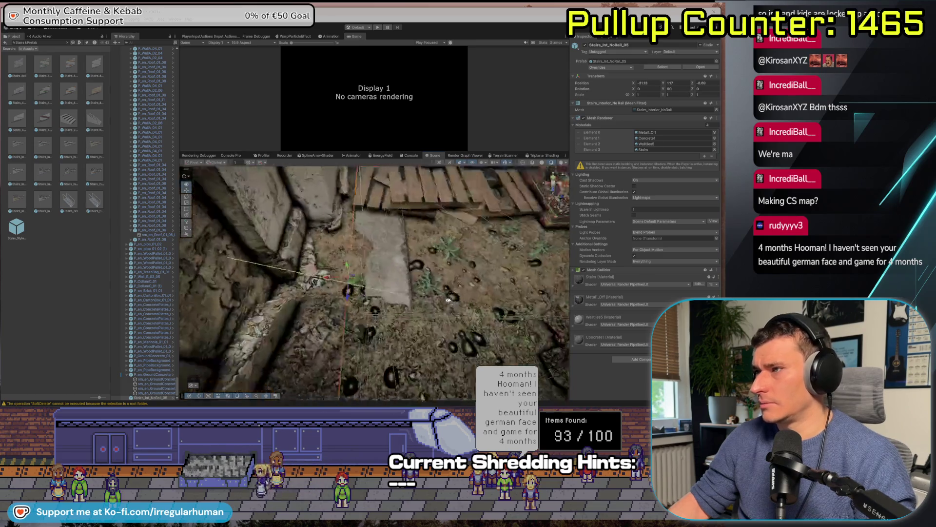
{"action": "left_click", "coordinate": [419, 285]}
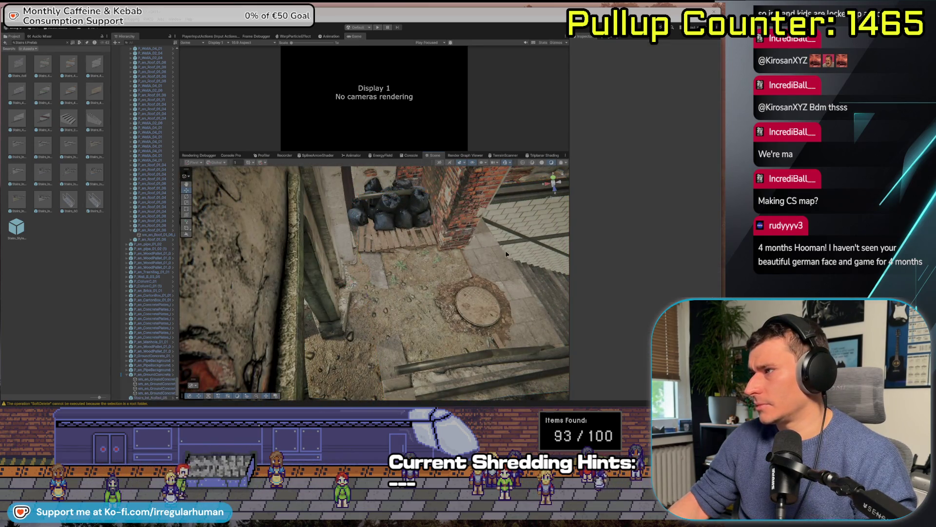
{"action": "left_click", "coordinate": [519, 237]}
{"action": "left_click_drag", "start_coordinate": [343, 286], "coordinate": [498, 294]}
{"action": "mouse_move", "coordinate": [530, 250]}
{"action": "left_mouse_down"}
{"action": "mouse_move", "coordinate": [62, 218]}
{"action": "mouse_move", "coordinate": [167, 238]}
{"action": "mouse_move", "coordinate": [444, 259]}
{"action": "left_mouse_up"}
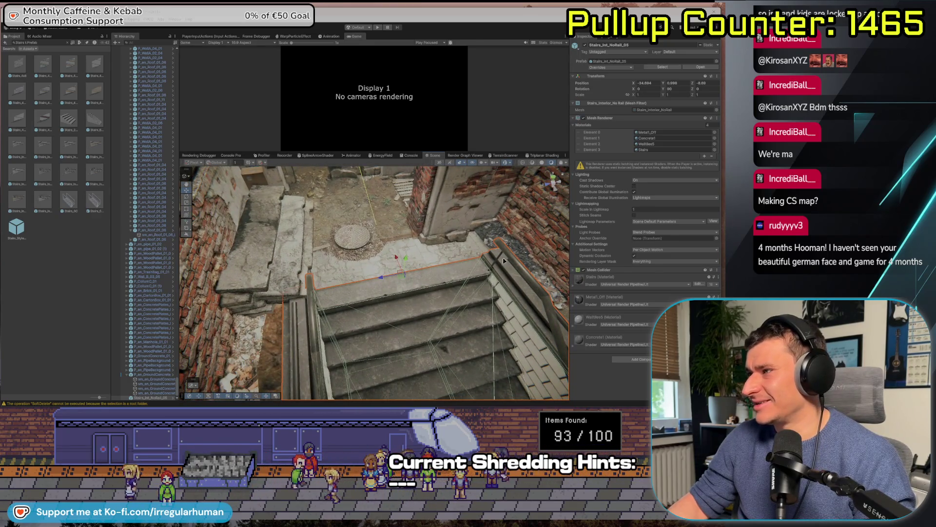
{"action": "mouse_move", "coordinate": [541, 244]}
{"action": "left_mouse_down"}
{"action": "mouse_move", "coordinate": [384, 270]}
{"action": "mouse_move", "coordinate": [335, 266]}
{"action": "left_mouse_up"}
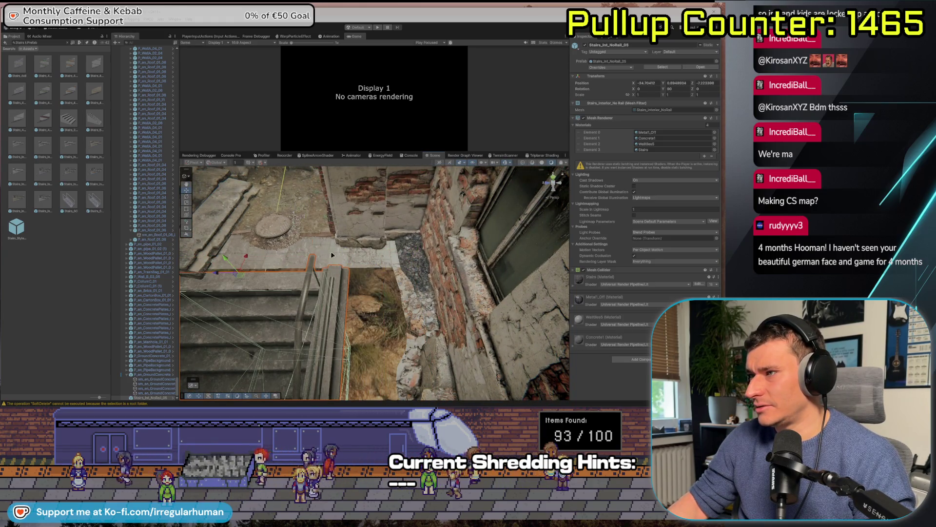
{"action": "mouse_move", "coordinate": [226, 258]}
{"action": "left_mouse_down"}
{"action": "mouse_move", "coordinate": [269, 283]}
{"action": "mouse_move", "coordinate": [111, 256]}
{"action": "mouse_move", "coordinate": [477, 287]}
{"action": "mouse_move", "coordinate": [345, 290]}
{"action": "mouse_move", "coordinate": [398, 345]}
{"action": "mouse_move", "coordinate": [393, 264]}
{"action": "mouse_move", "coordinate": [373, 251]}
{"action": "left_mouse_up"}
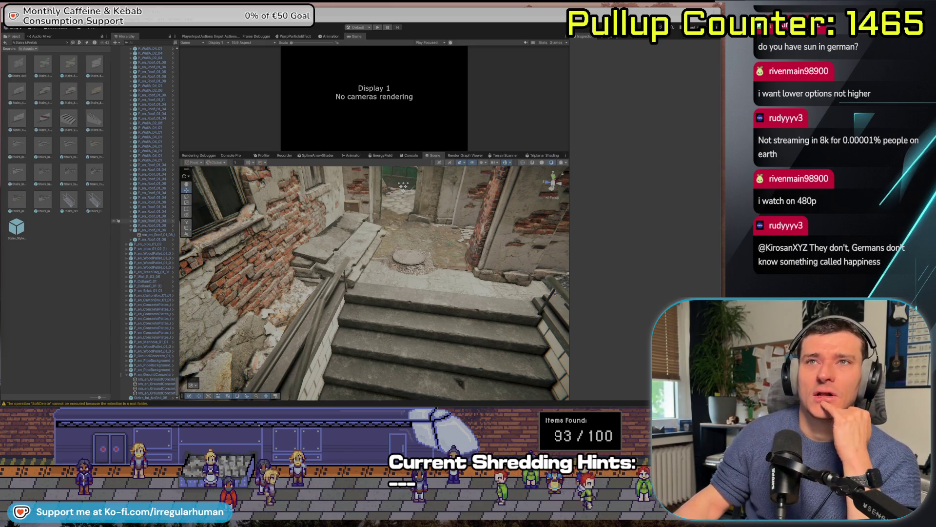
{"action": "key", "text": "alt+Tab"}
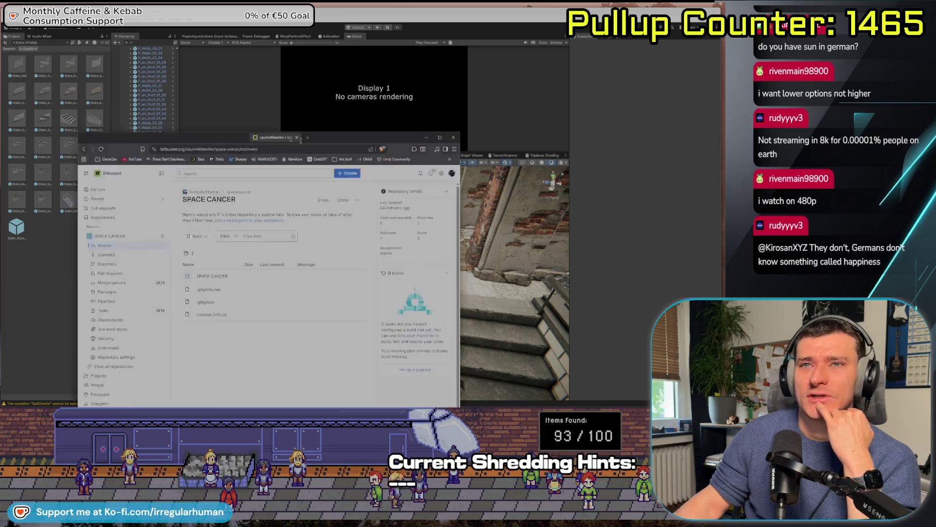
{"action": "triple_click", "coordinate": [126, 125]}
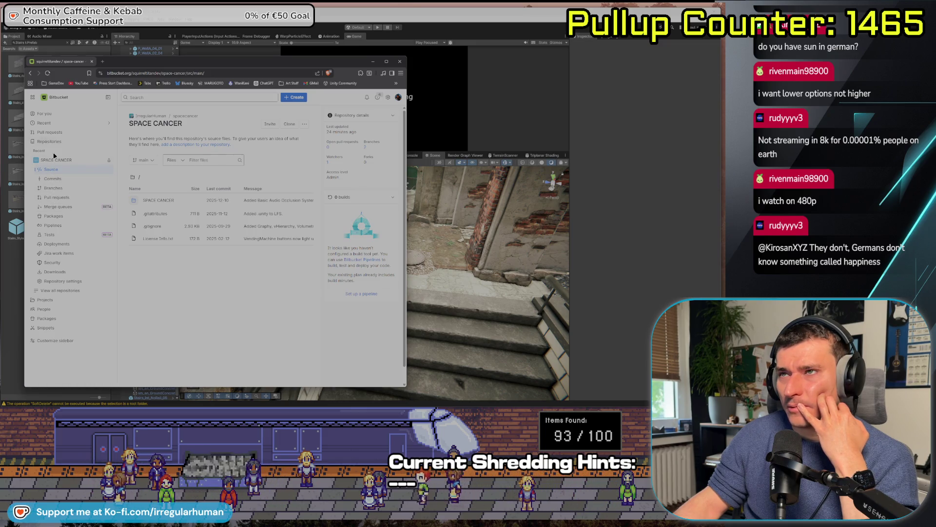
{"action": "left_click", "coordinate": [305, 124]}
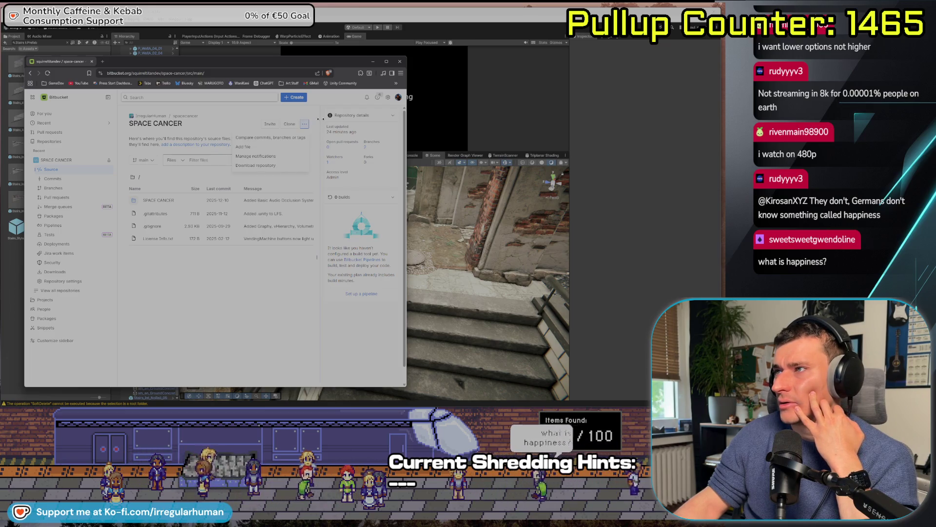
{"action": "left_click", "coordinate": [255, 286]}
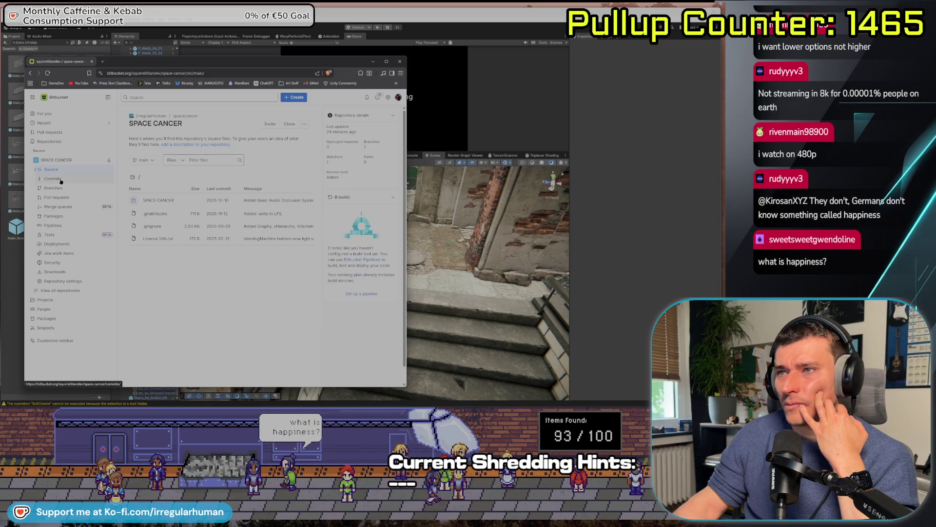
{"action": "left_click", "coordinate": [80, 282]}
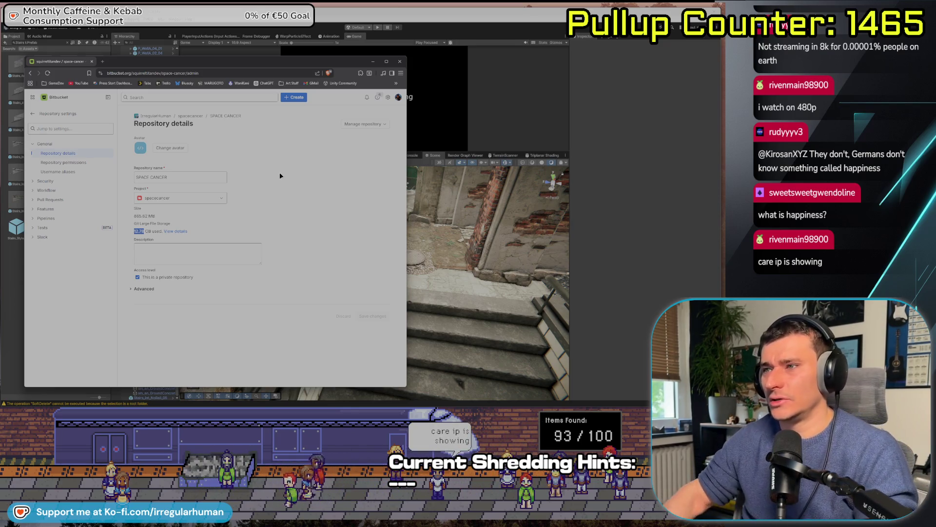
{"action": "left_click", "coordinate": [131, 298]}
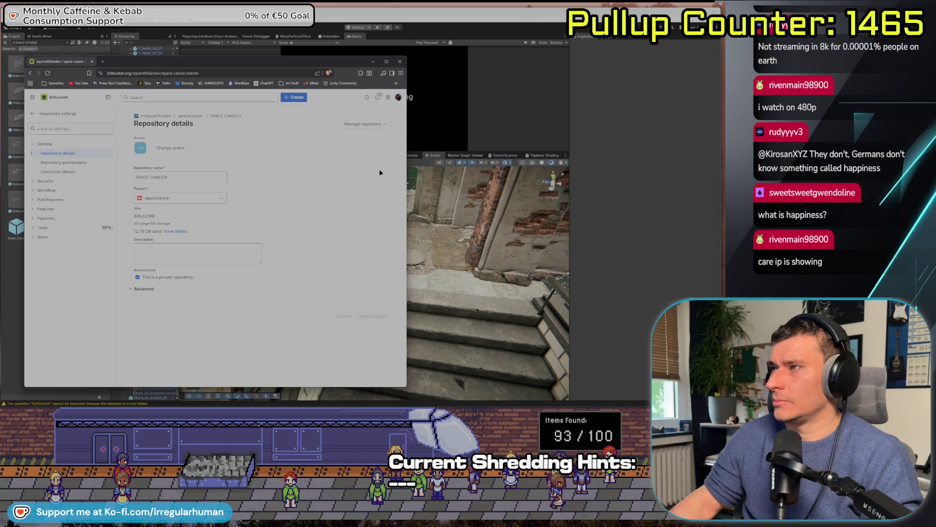
{"action": "left_click", "coordinate": [401, 62]}
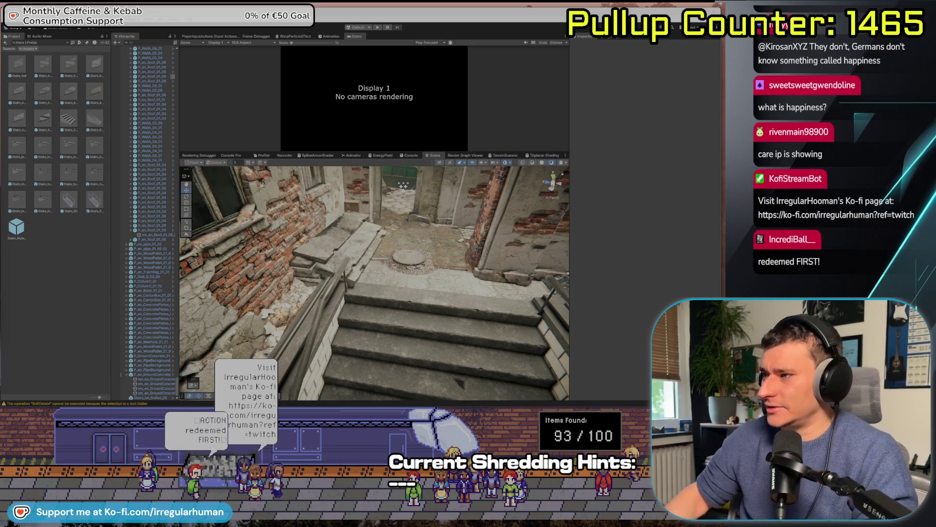
{"action": "mouse_move", "coordinate": [478, 313]}
{"action": "left_mouse_down"}
{"action": "mouse_move", "coordinate": [276, 332]}
{"action": "mouse_move", "coordinate": [497, 336]}
{"action": "mouse_move", "coordinate": [387, 332]}
{"action": "left_mouse_up"}
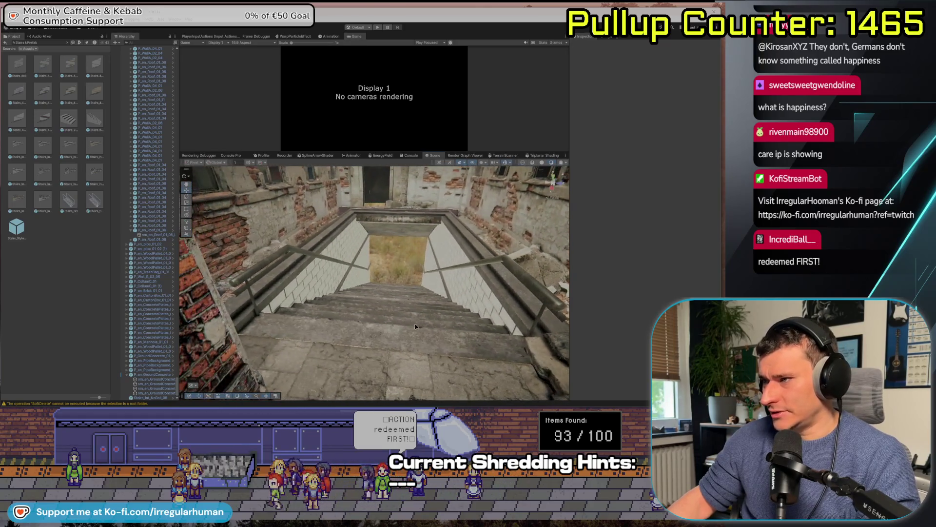
{"action": "left_click", "coordinate": [386, 332]}
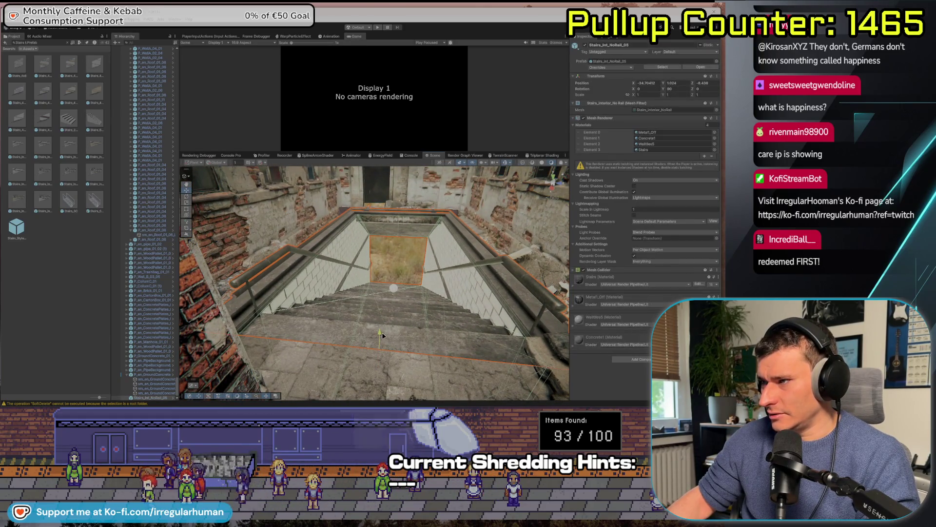
{"action": "key", "text": "Escape"}
{"action": "mouse_move", "coordinate": [381, 334]}
{"action": "left_mouse_down"}
{"action": "mouse_move", "coordinate": [372, 292]}
{"action": "mouse_move", "coordinate": [352, 280]}
{"action": "left_mouse_up"}
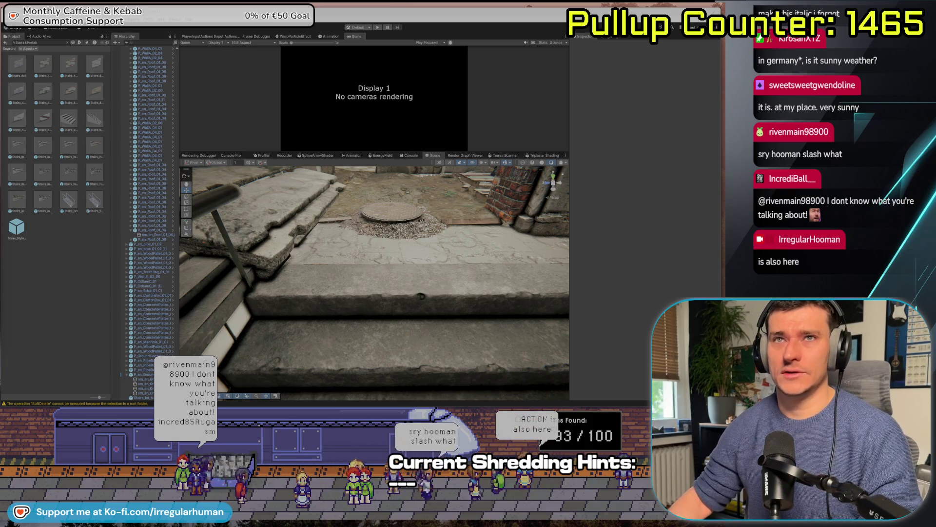
{"action": "key", "text": "alt+Tab"}
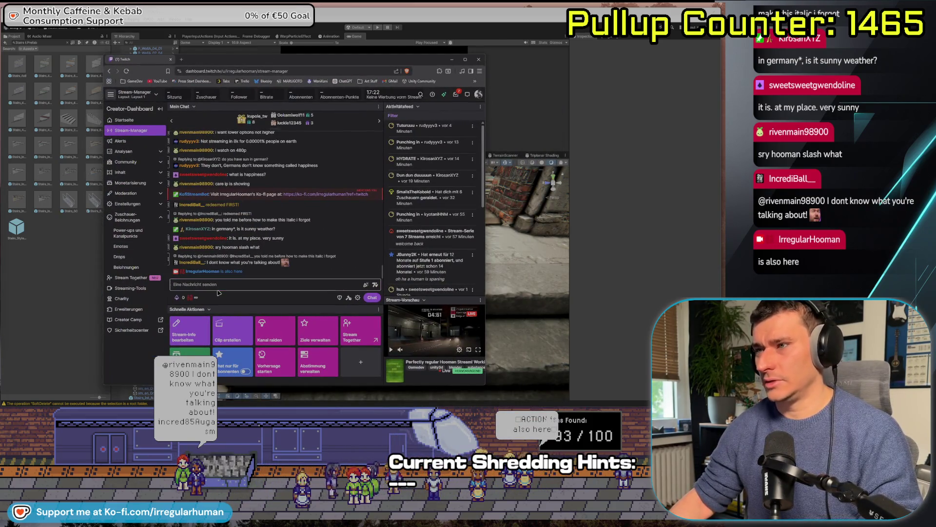
Delete the '/me hell' chat text and switch back to the Unity Editor
{"action": "type", "text": "/me hell"}
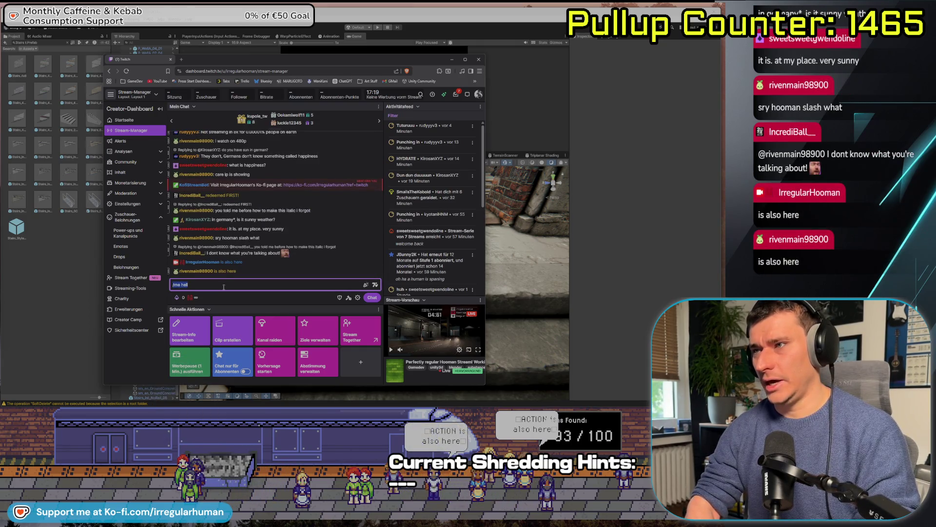
{"action": "key", "text": "BackSpace"}
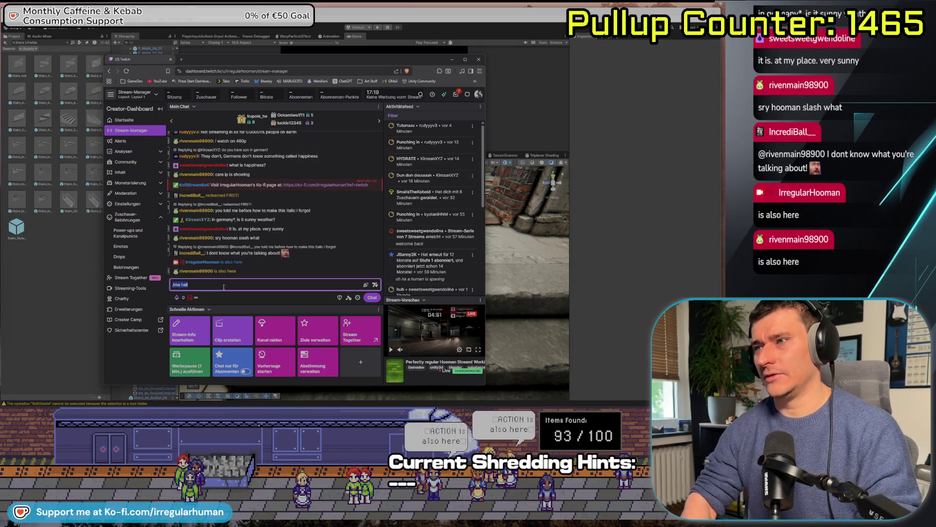
{"action": "key", "text": "alt+Tab"}
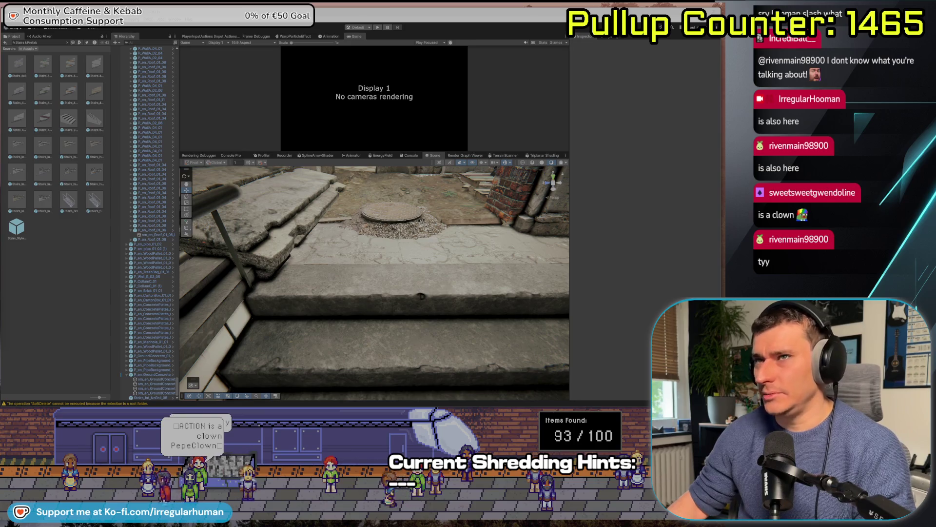
Clear the stairs search, preview Pillar_Concrete, then select the Metal_Pillar_SM prefab
{"action": "scroll", "coordinate": [409, 299], "scroll_direction": "down", "scroll_amount": 5}
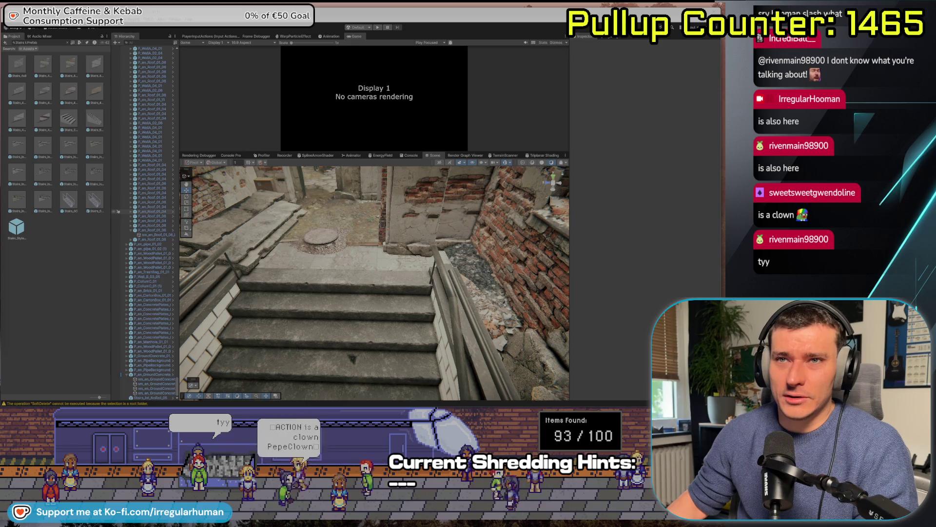
{"action": "left_click_drag", "start_coordinate": [298, 303], "coordinate": [73, 210]}
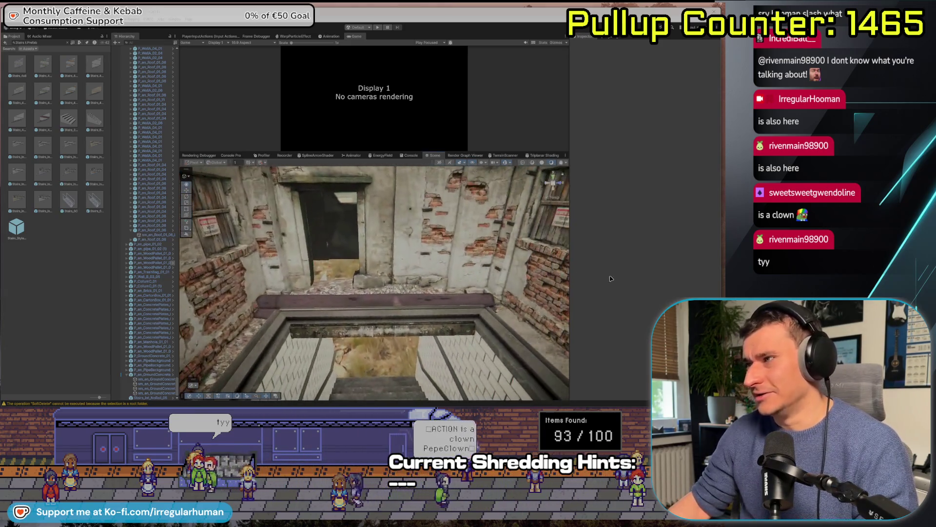
{"action": "left_click", "coordinate": [67, 43]}
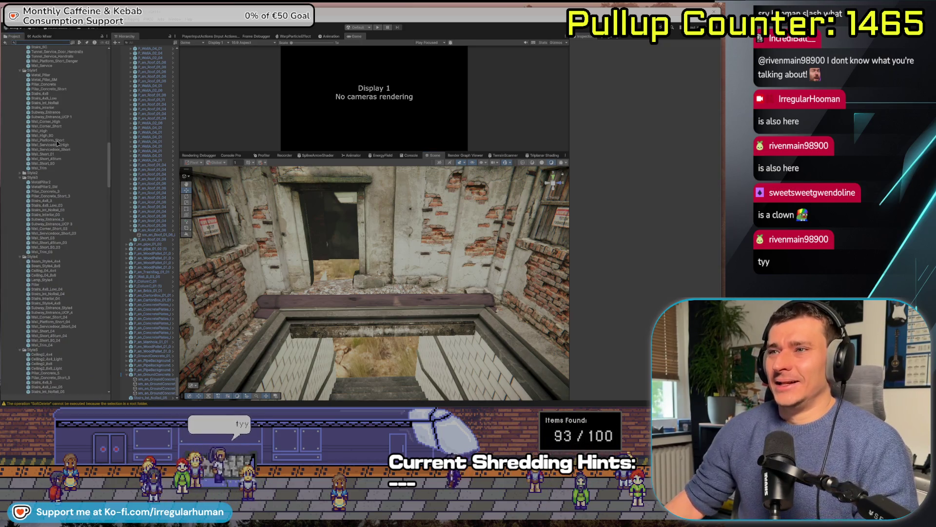
{"action": "left_click", "coordinate": [49, 84]}
{"action": "left_click", "coordinate": [50, 80]}
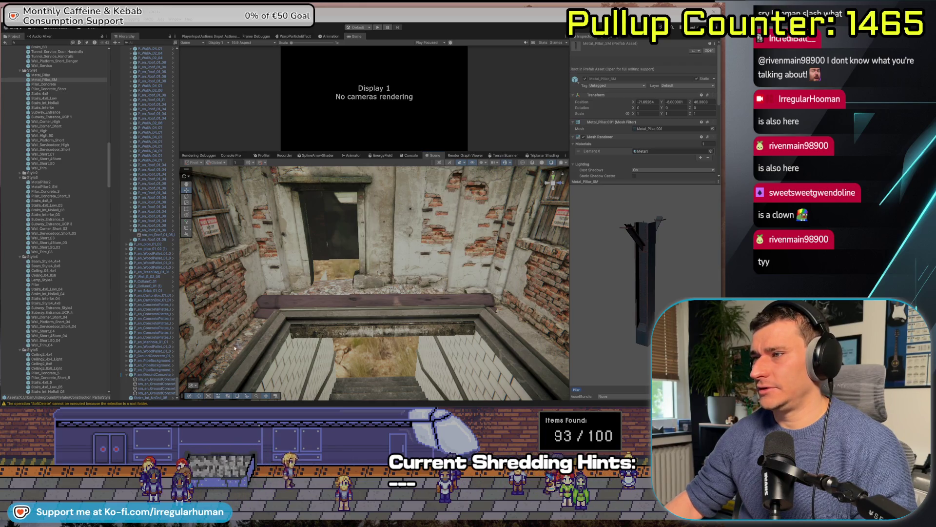
Place a Metal_Pillar_SM against the wall, raise it slightly, and add a sideways-shifted duplicate
{"action": "mouse_move", "coordinate": [211, 318]}
{"action": "left_mouse_down"}
{"action": "mouse_move", "coordinate": [318, 316]}
{"action": "mouse_move", "coordinate": [345, 282]}
{"action": "mouse_move", "coordinate": [281, 311]}
{"action": "mouse_move", "coordinate": [279, 240]}
{"action": "mouse_move", "coordinate": [243, 279]}
{"action": "left_mouse_up"}
{"action": "mouse_move", "coordinate": [370, 344]}
{"action": "left_mouse_down"}
{"action": "mouse_move", "coordinate": [370, 317]}
{"action": "mouse_move", "coordinate": [439, 309]}
{"action": "mouse_move", "coordinate": [388, 380]}
{"action": "mouse_move", "coordinate": [450, 369]}
{"action": "mouse_move", "coordinate": [334, 343]}
{"action": "mouse_move", "coordinate": [350, 331]}
{"action": "mouse_move", "coordinate": [351, 347]}
{"action": "left_mouse_up"}
{"action": "key", "text": "ctrl+d"}
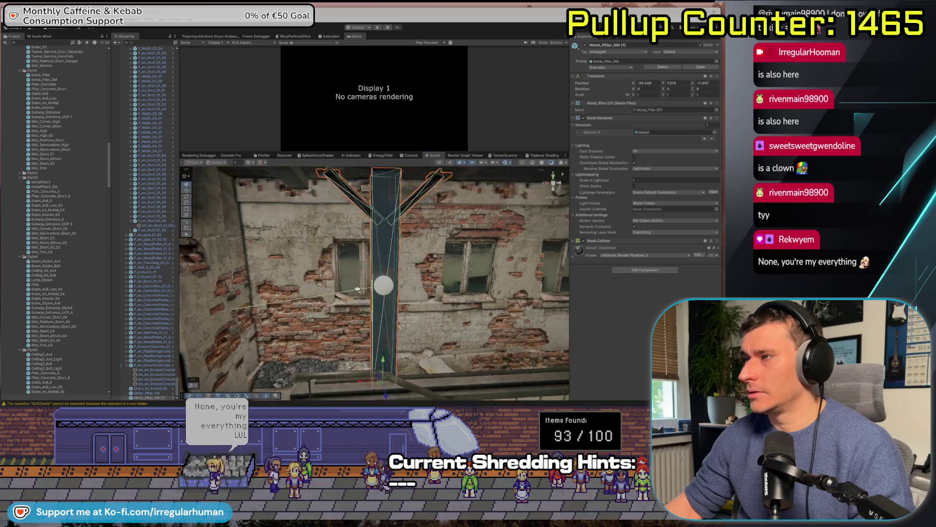
{"action": "key", "text": "f"}
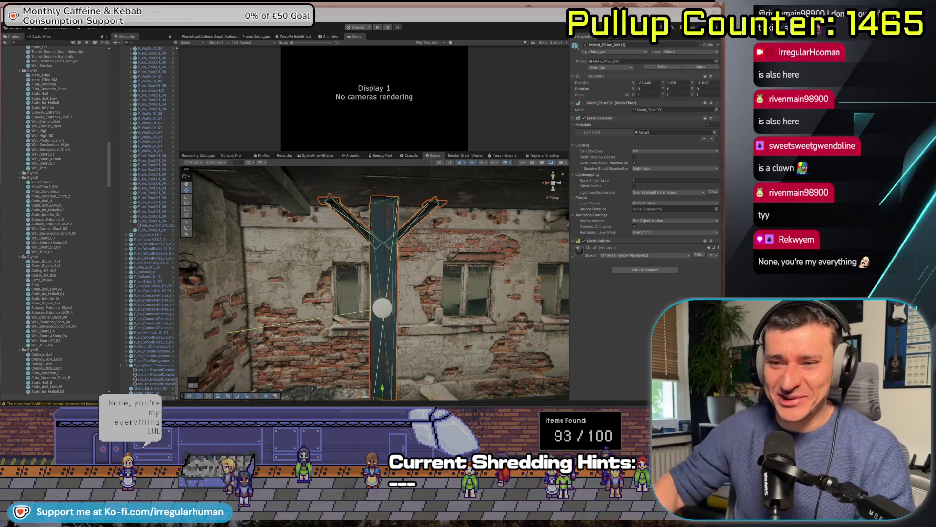
Scroll the Project panel and inspect the Barrels material
{"action": "scroll", "coordinate": [93, 137], "scroll_direction": "down", "scroll_amount": 5}
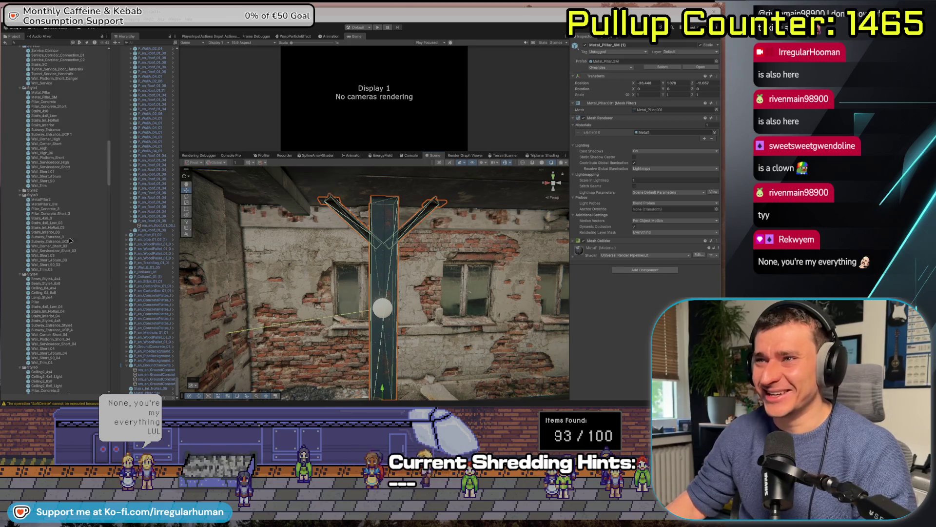
{"action": "scroll", "coordinate": [76, 163], "scroll_direction": "down", "scroll_amount": 5}
{"action": "left_click", "coordinate": [38, 188]}
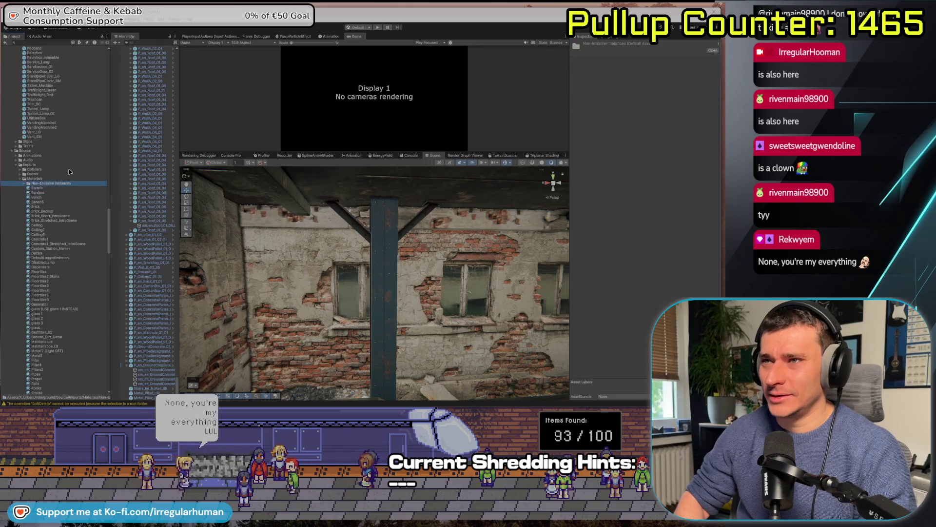
Collapse the Materials and Imports folders and expand the Scripts folder
{"action": "left_click", "coordinate": [54, 178]}
{"action": "key", "text": "Left"}
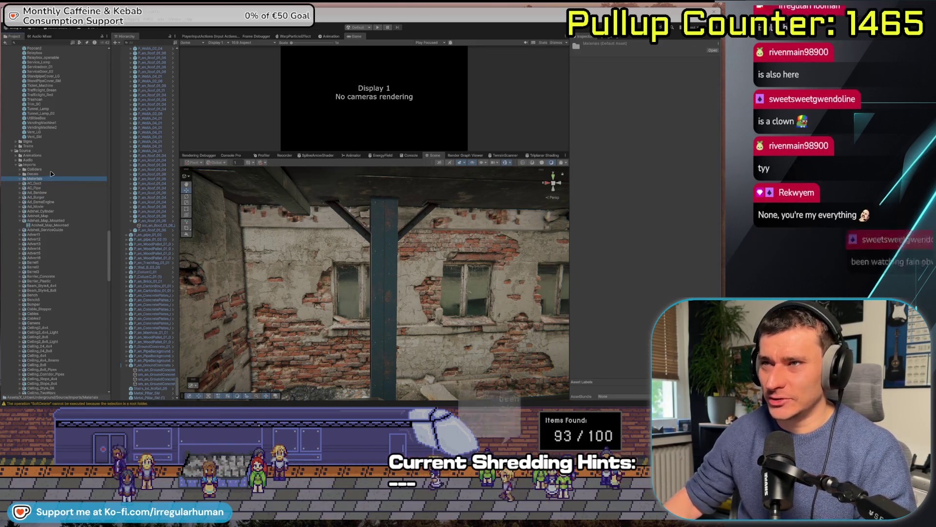
{"action": "key", "text": "Left"}
{"action": "key", "text": "Left"}
{"action": "key", "text": "Down"}
{"action": "key", "text": "Right"}
View straight down the stairwell, collapse X_UrbanUnderground, open X_ScansFactory, and widen the Hierarchy
{"action": "left_click_drag", "start_coordinate": [348, 343], "coordinate": [461, 348]}
{"action": "scroll", "coordinate": [56, 195], "scroll_direction": "up", "scroll_amount": 15}
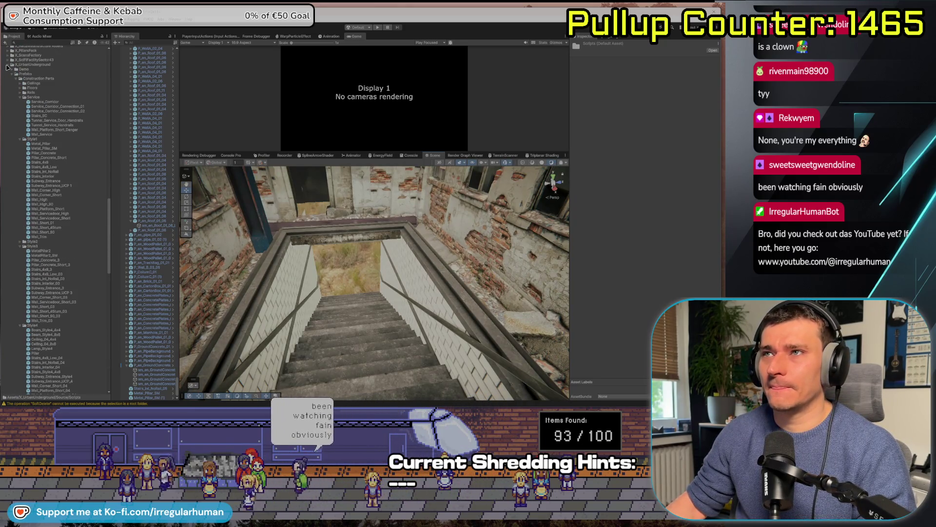
{"action": "left_click", "coordinate": [8, 65]}
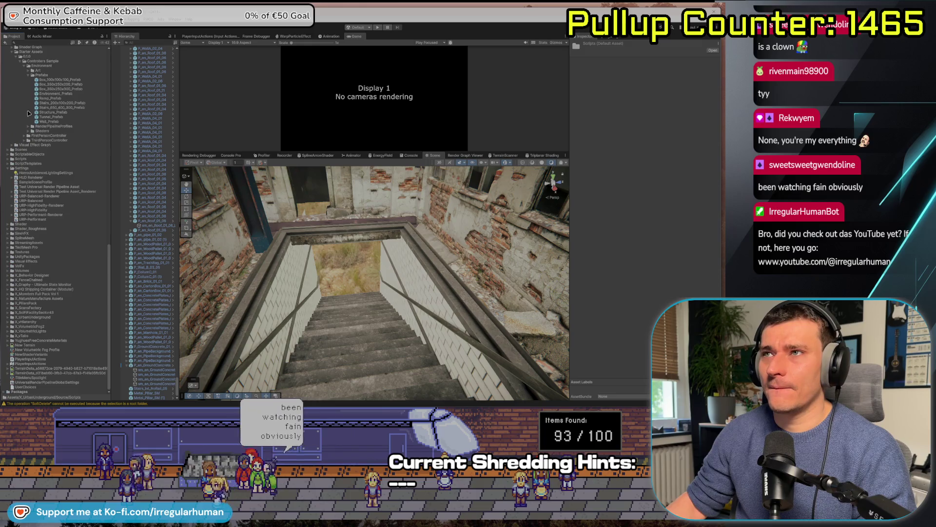
{"action": "double_click", "coordinate": [33, 309]}
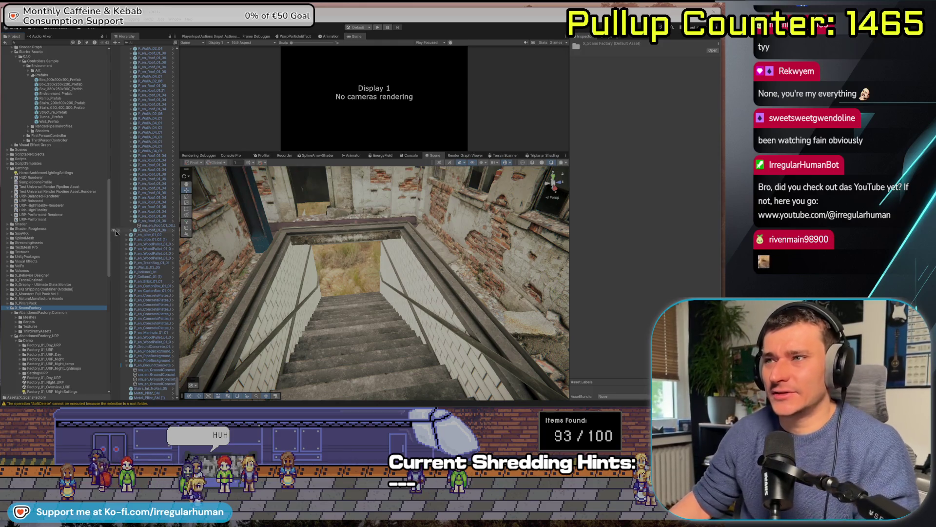
{"action": "left_click_drag", "start_coordinate": [115, 261], "coordinate": [94, 269]}
{"action": "scroll", "coordinate": [59, 269], "scroll_direction": "down", "scroll_amount": 5}
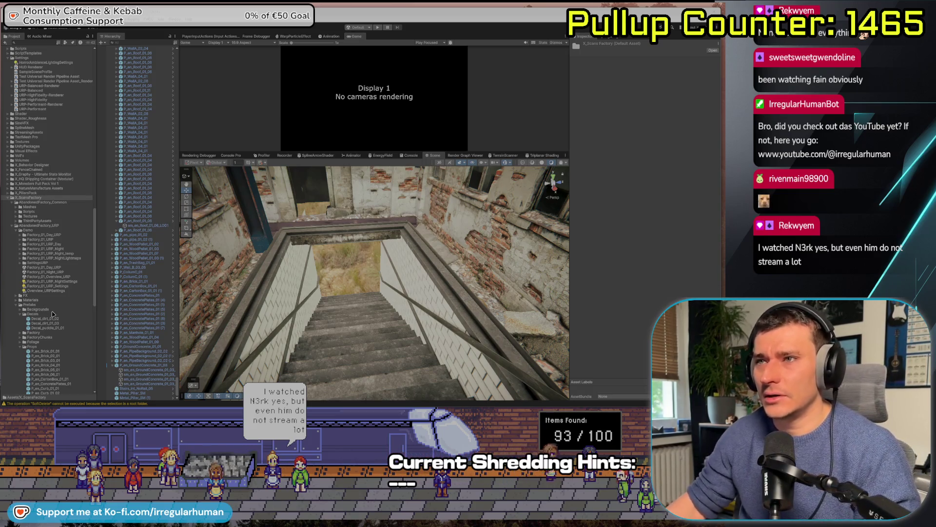
Preview P_en_Brick_03_01, P_en_MetalSupport_01_02, P_en_WoodPallet_01_04, P_en_Brick_02_01, ending on P_en_GroundConcrete_01_03
{"action": "scroll", "coordinate": [42, 289], "scroll_direction": "down", "scroll_amount": 3}
{"action": "scroll", "coordinate": [39, 264], "scroll_direction": "down", "scroll_amount": 3}
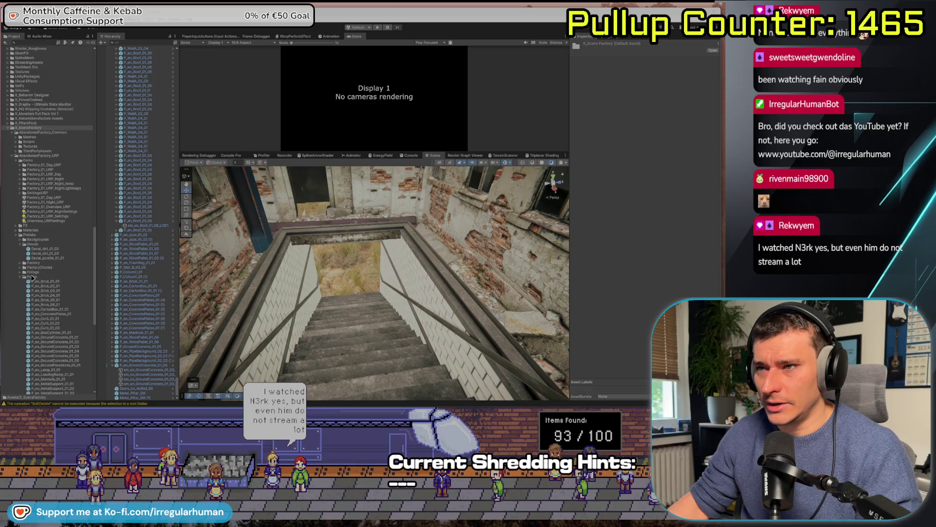
{"action": "scroll", "coordinate": [47, 249], "scroll_direction": "down", "scroll_amount": 4}
{"action": "left_click", "coordinate": [51, 238]}
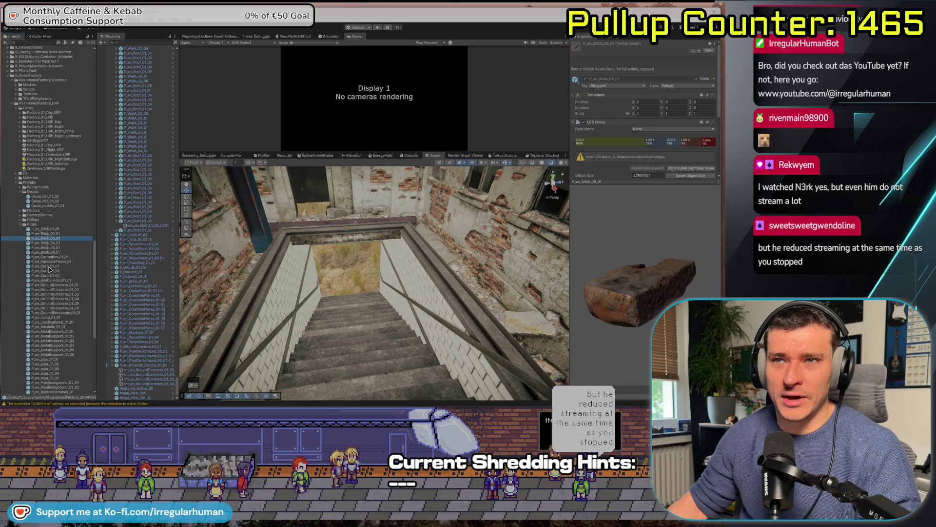
{"action": "scroll", "coordinate": [49, 269], "scroll_direction": "down", "scroll_amount": 6}
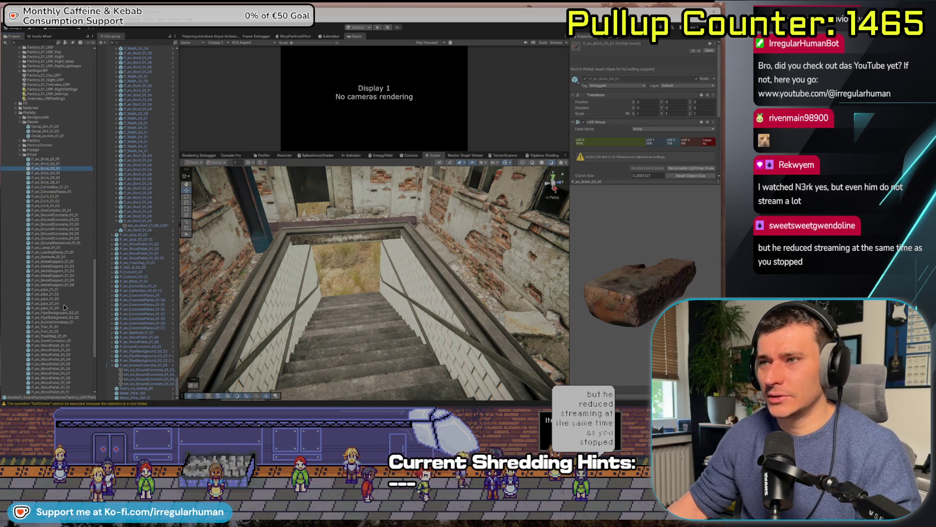
{"action": "left_click", "coordinate": [48, 265]}
{"action": "scroll", "coordinate": [44, 284], "scroll_direction": "down", "scroll_amount": 6}
{"action": "left_click", "coordinate": [48, 289]}
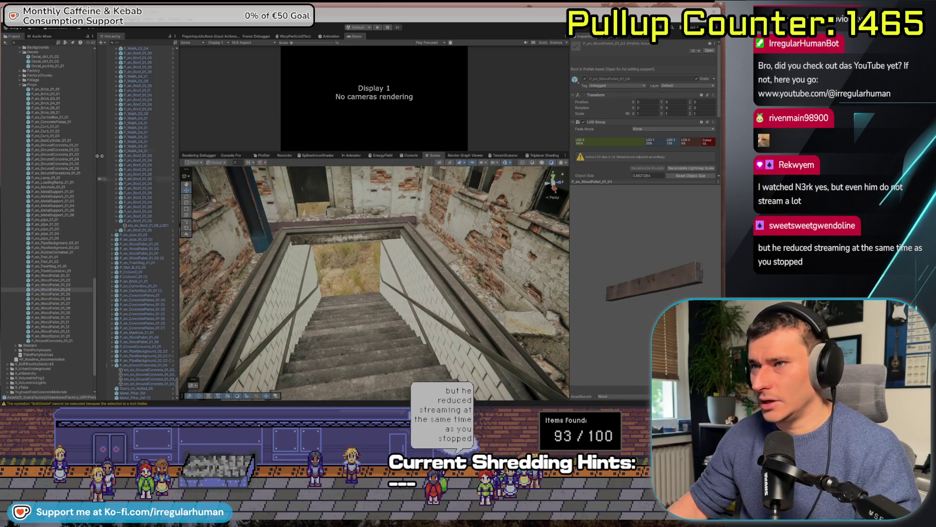
{"action": "left_click", "coordinate": [47, 93]}
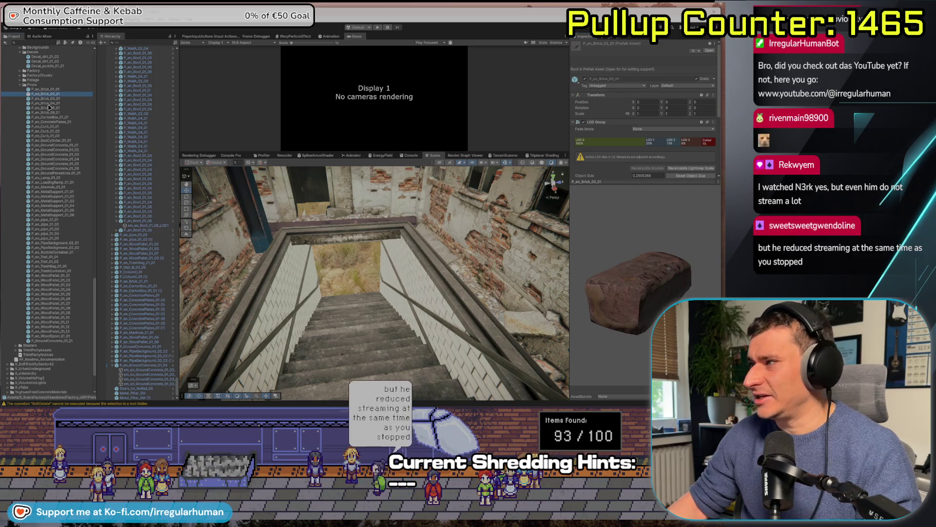
{"action": "left_click", "coordinate": [54, 155]}
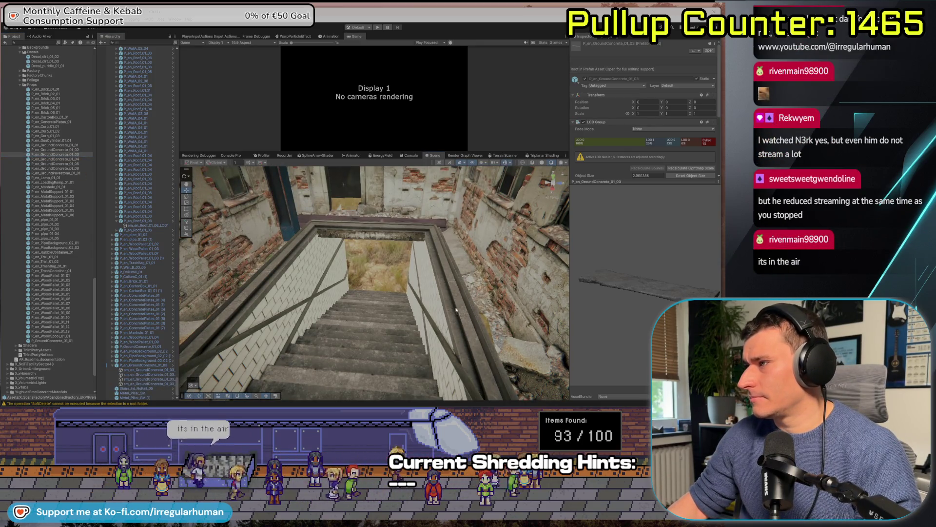
Place a concrete slab on the stairs, rotated to lie flush along the railing
{"action": "mouse_move", "coordinate": [478, 308]}
{"action": "left_mouse_down"}
{"action": "mouse_move", "coordinate": [435, 311]}
{"action": "mouse_move", "coordinate": [491, 343]}
{"action": "left_mouse_up"}
{"action": "key", "text": "e"}
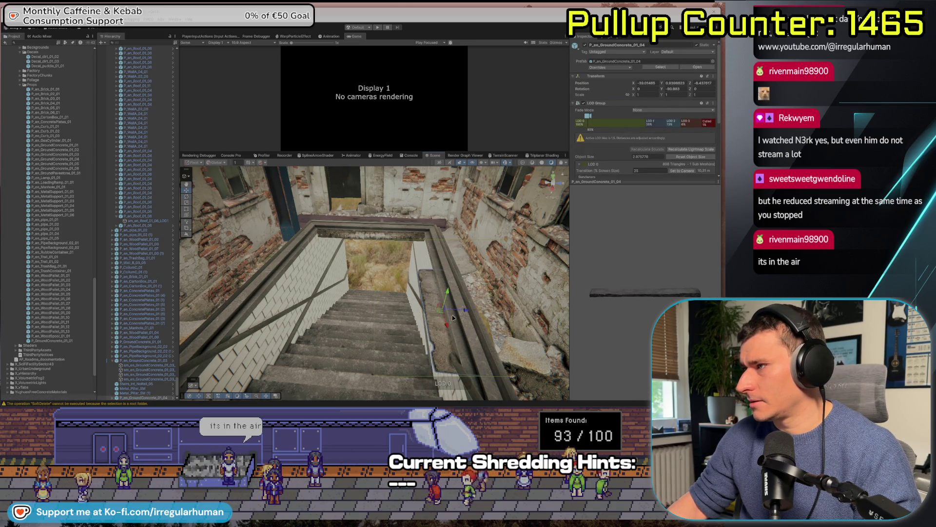
{"action": "key", "text": "w"}
{"action": "key", "text": "f"}
{"action": "key", "text": "e"}
{"action": "mouse_move", "coordinate": [385, 275]}
{"action": "left_mouse_down"}
{"action": "mouse_move", "coordinate": [368, 267]}
{"action": "mouse_move", "coordinate": [376, 249]}
{"action": "mouse_move", "coordinate": [379, 289]}
{"action": "mouse_move", "coordinate": [412, 300]}
{"action": "mouse_move", "coordinate": [377, 304]}
{"action": "left_mouse_up"}
{"action": "key", "text": "e"}
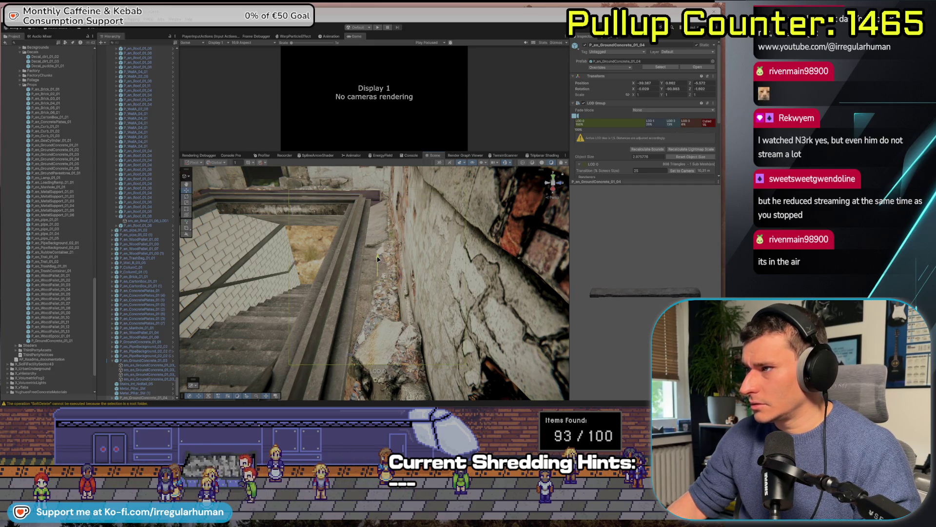
{"action": "mouse_move", "coordinate": [380, 280]}
{"action": "left_mouse_down"}
{"action": "mouse_move", "coordinate": [348, 271]}
{"action": "mouse_move", "coordinate": [400, 296]}
{"action": "mouse_move", "coordinate": [427, 347]}
{"action": "left_mouse_up"}
Duplicate the slab with a shifted copy, then inspect both slabs from below
{"action": "key", "text": "ctrl+d"}
{"action": "left_click_drag", "start_coordinate": [493, 398], "coordinate": [410, 312]}
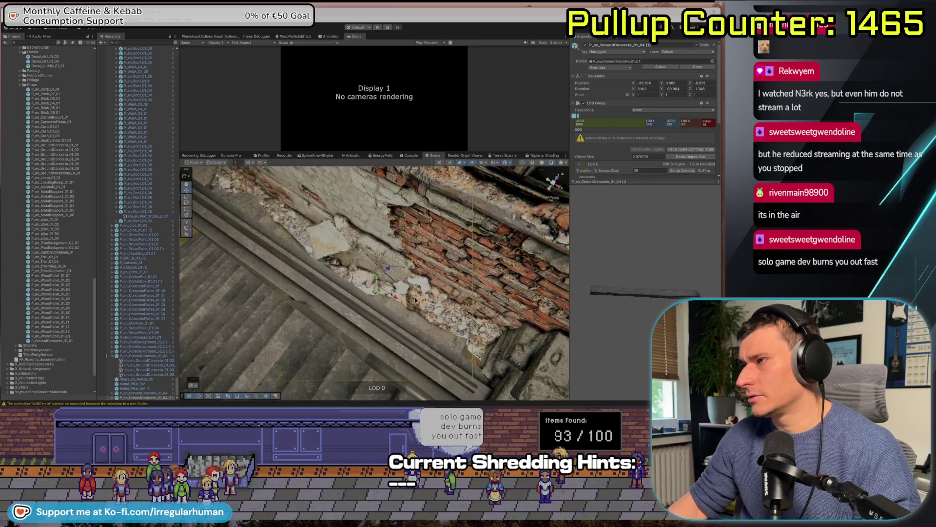
{"action": "left_click", "coordinate": [334, 282], "text": "shift"}
{"action": "mouse_move", "coordinate": [334, 282]}
{"action": "left_mouse_down"}
{"action": "mouse_move", "coordinate": [309, 251]}
{"action": "mouse_move", "coordinate": [208, 239]}
{"action": "mouse_move", "coordinate": [278, 272]}
{"action": "mouse_move", "coordinate": [410, 254]}
{"action": "mouse_move", "coordinate": [215, 232]}
{"action": "mouse_move", "coordinate": [383, 343]}
{"action": "mouse_move", "coordinate": [469, 298]}
{"action": "left_mouse_up"}
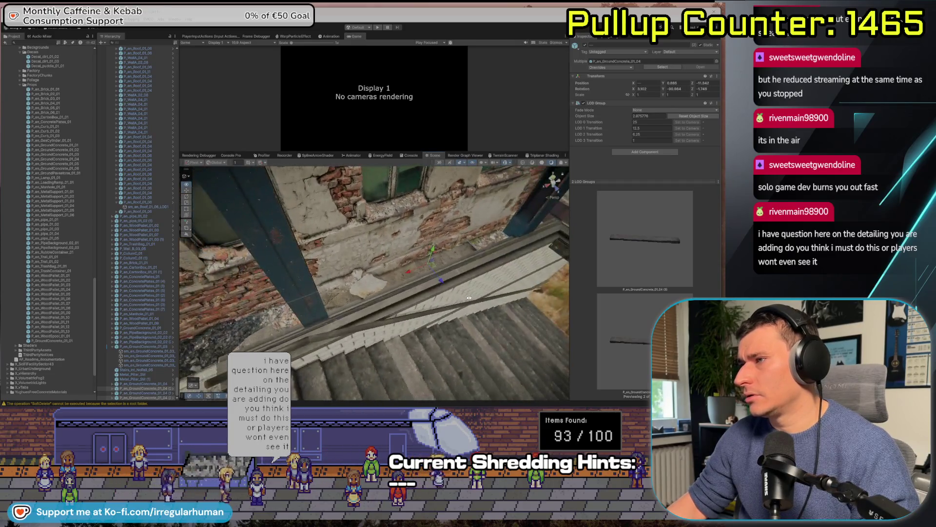
{"action": "mouse_move", "coordinate": [551, 308]}
{"action": "left_mouse_down"}
{"action": "mouse_move", "coordinate": [354, 215]}
{"action": "mouse_move", "coordinate": [321, 320]}
{"action": "left_mouse_up"}
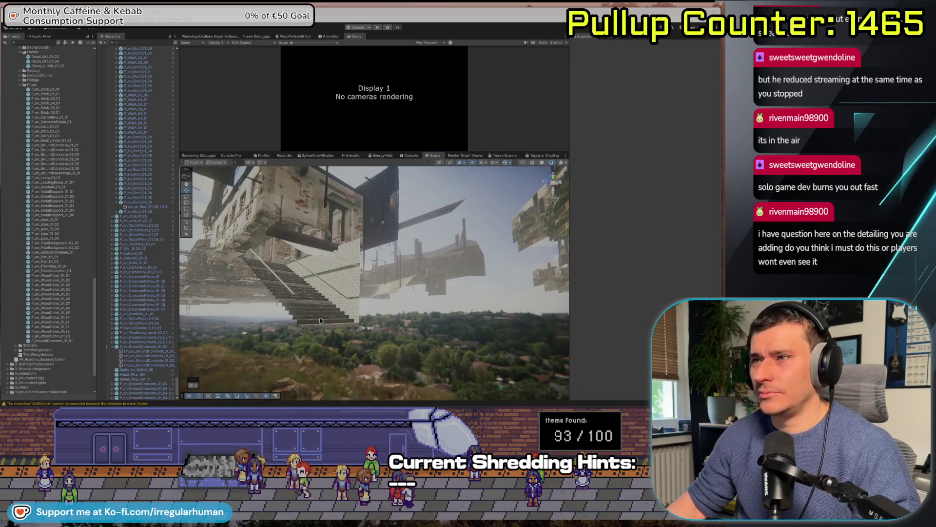
Select the Stairs_Int_NoRail_05 stairs and open its model's import settings in the project
{"action": "left_click", "coordinate": [317, 297]}
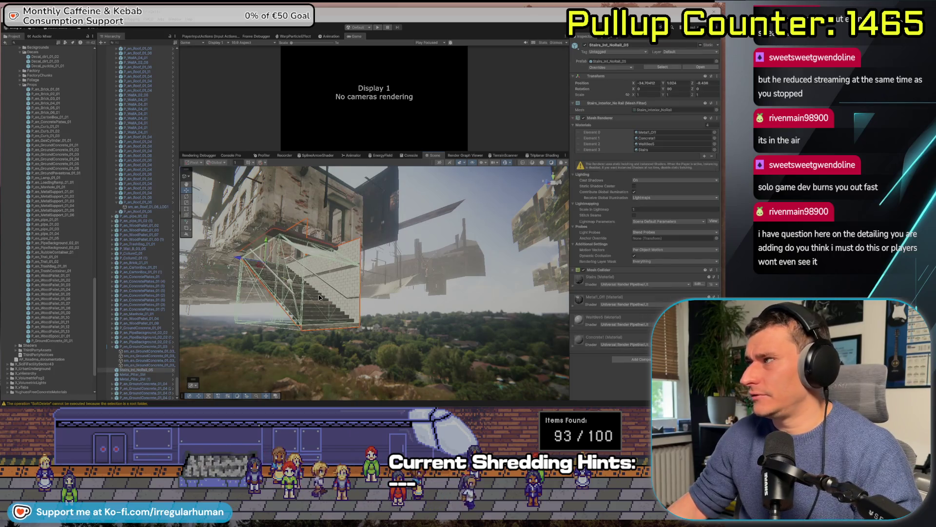
{"action": "left_click", "coordinate": [657, 110]}
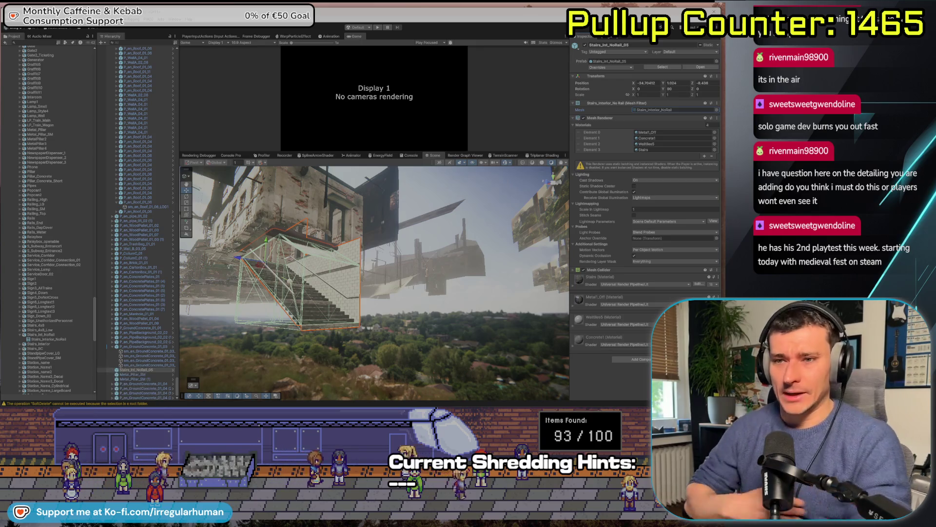
{"action": "left_click_drag", "start_coordinate": [359, 305], "coordinate": [221, 302], "text": "alt"}
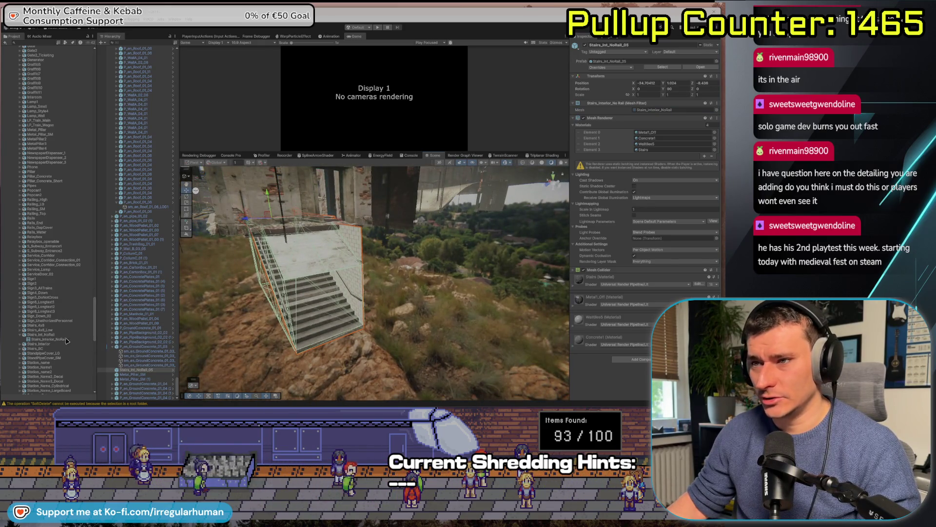
{"action": "left_click", "coordinate": [41, 335]}
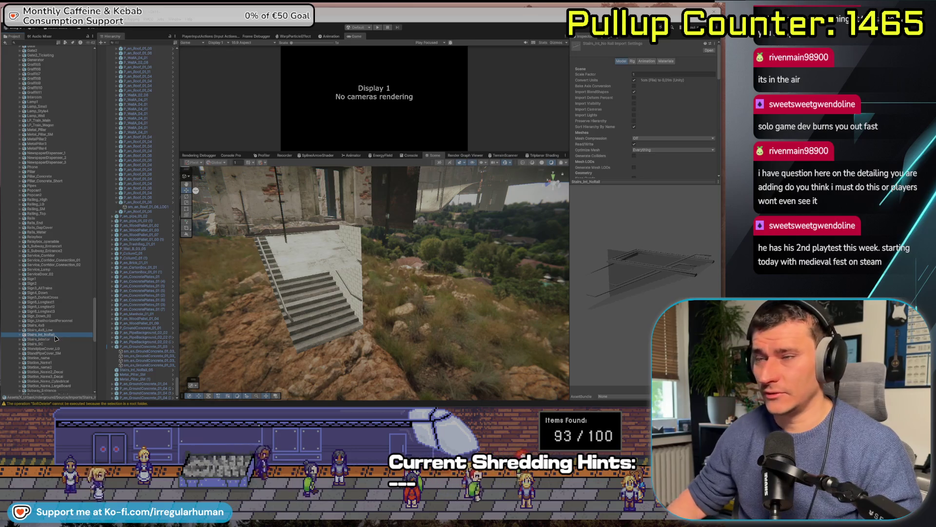
{"action": "scroll", "coordinate": [51, 303], "scroll_direction": "up", "scroll_amount": 15}
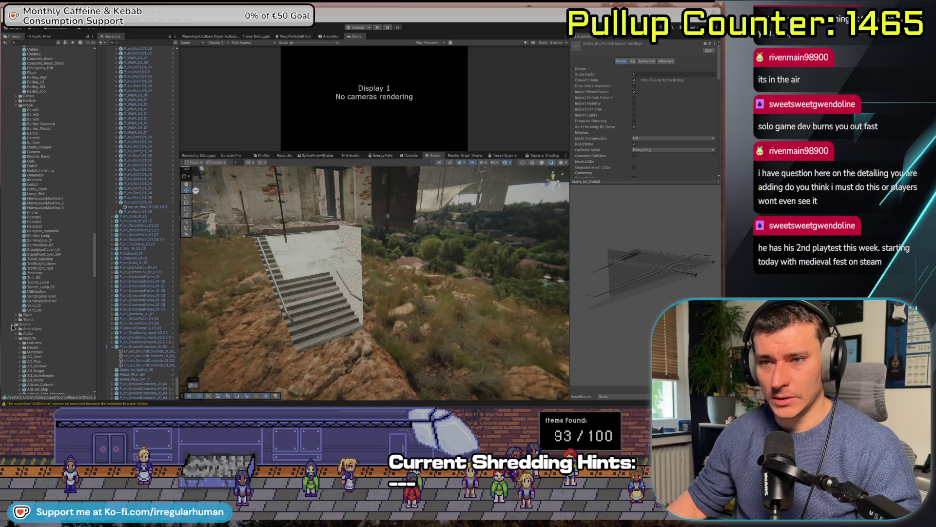
{"action": "left_click", "coordinate": [15, 325]}
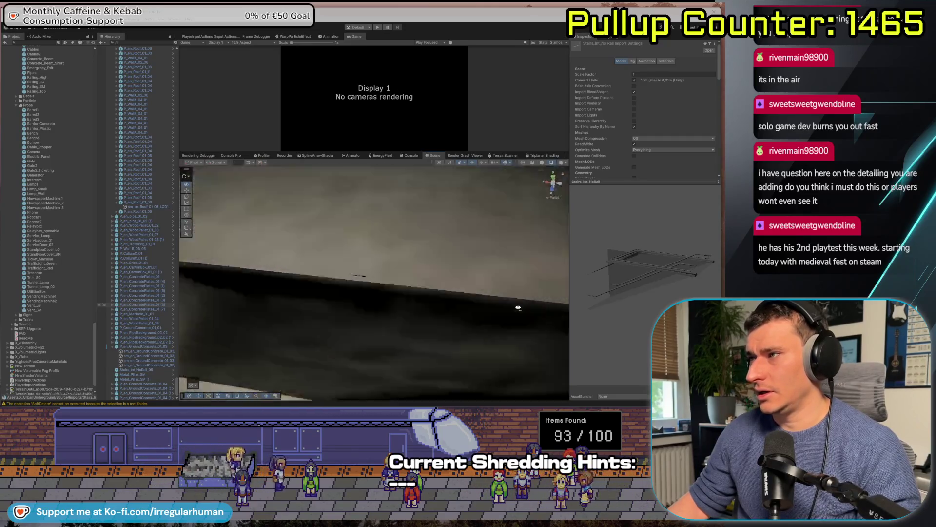
Select the P_WallC_01 wall piece and view it from above the rooftops
{"action": "left_click_drag", "start_coordinate": [573, 334], "coordinate": [663, 287]}
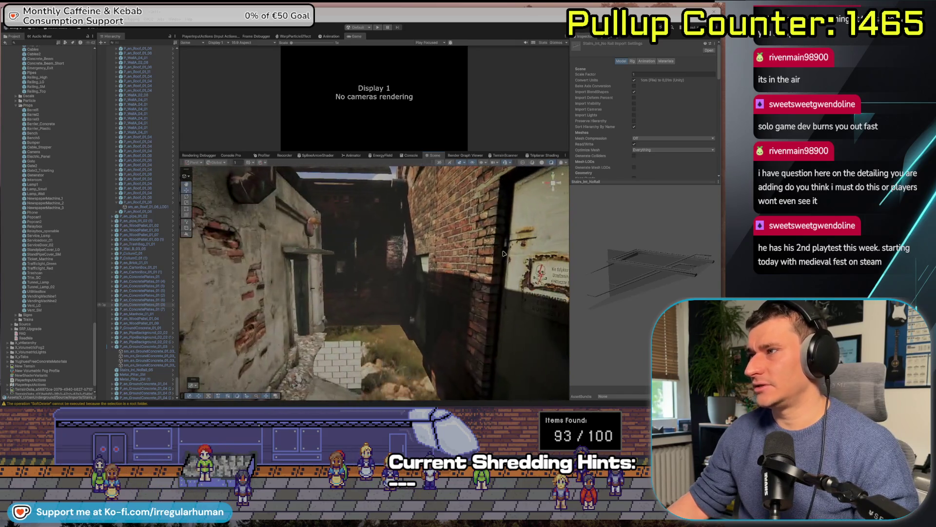
{"action": "left_click", "coordinate": [385, 254]}
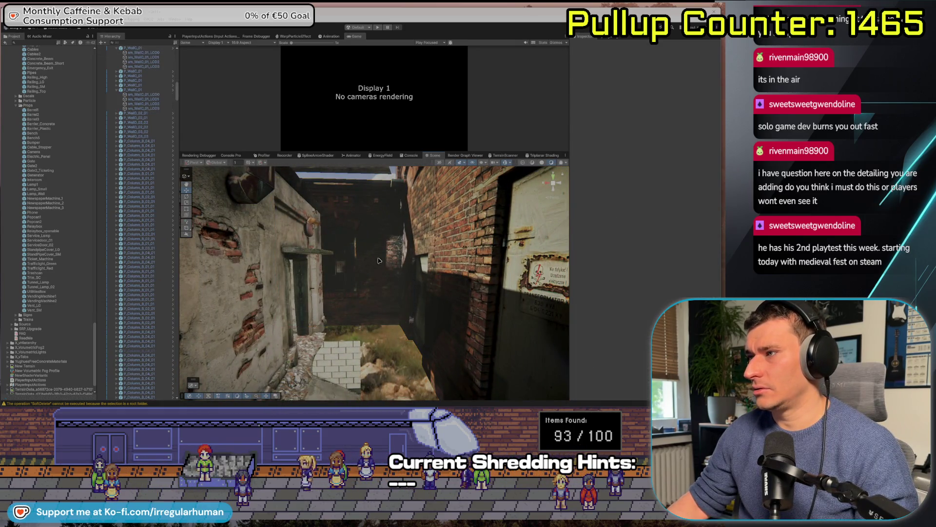
{"action": "mouse_move", "coordinate": [364, 260]}
{"action": "left_mouse_down"}
{"action": "mouse_move", "coordinate": [424, 202]}
{"action": "mouse_move", "coordinate": [379, 210]}
{"action": "mouse_move", "coordinate": [424, 240]}
{"action": "mouse_move", "coordinate": [393, 239]}
{"action": "mouse_move", "coordinate": [393, 224]}
{"action": "left_mouse_up"}
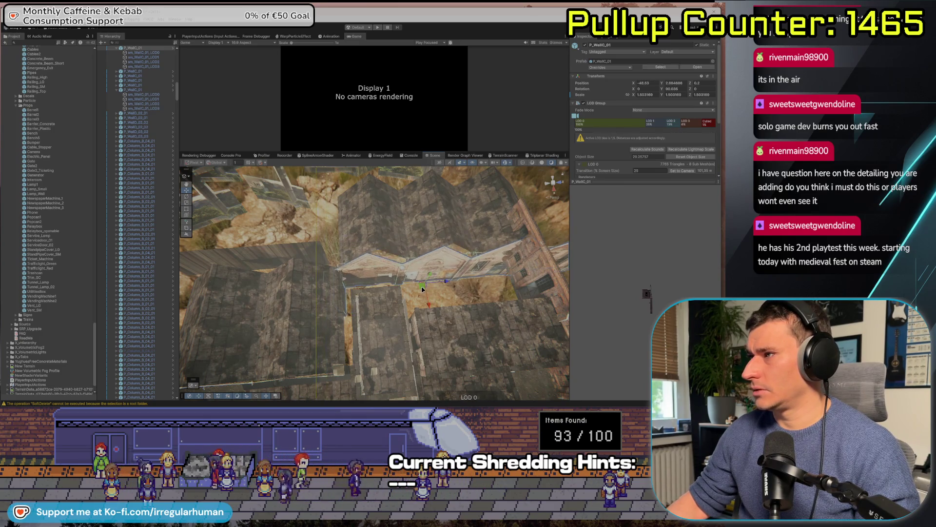
Add several more roof pieces to the selection with clicks and a box selection
{"action": "left_click", "coordinate": [340, 187], "text": "shift"}
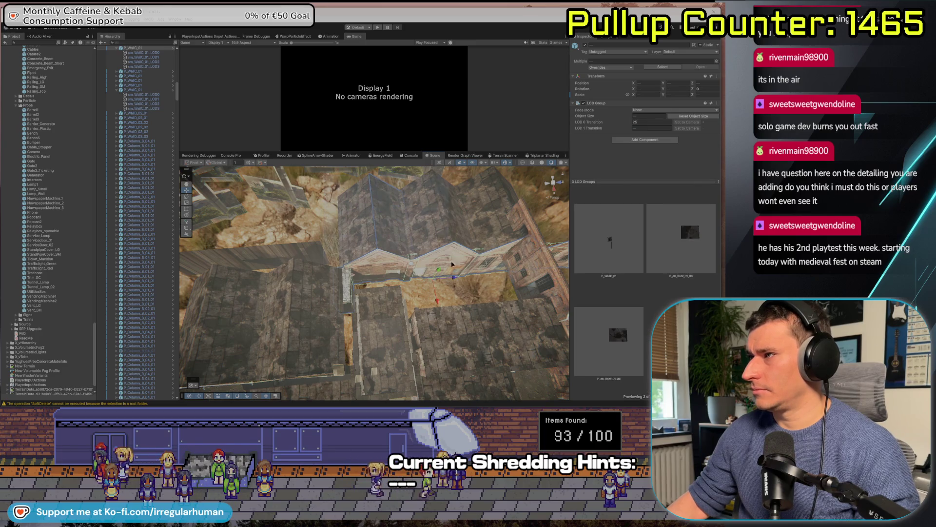
{"action": "left_click_drag", "start_coordinate": [323, 175], "coordinate": [540, 291]}
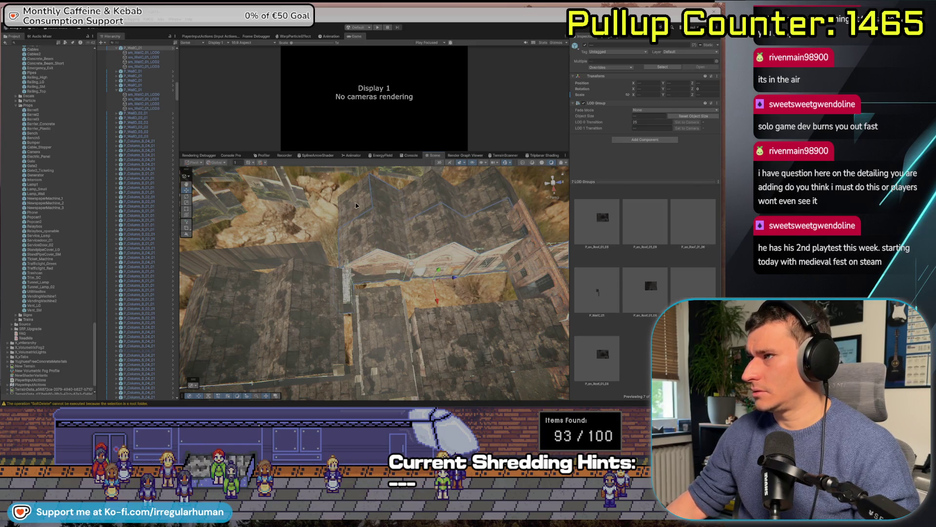
{"action": "left_click", "coordinate": [377, 172], "text": "shift"}
{"action": "left_click", "coordinate": [488, 194], "text": "shift"}
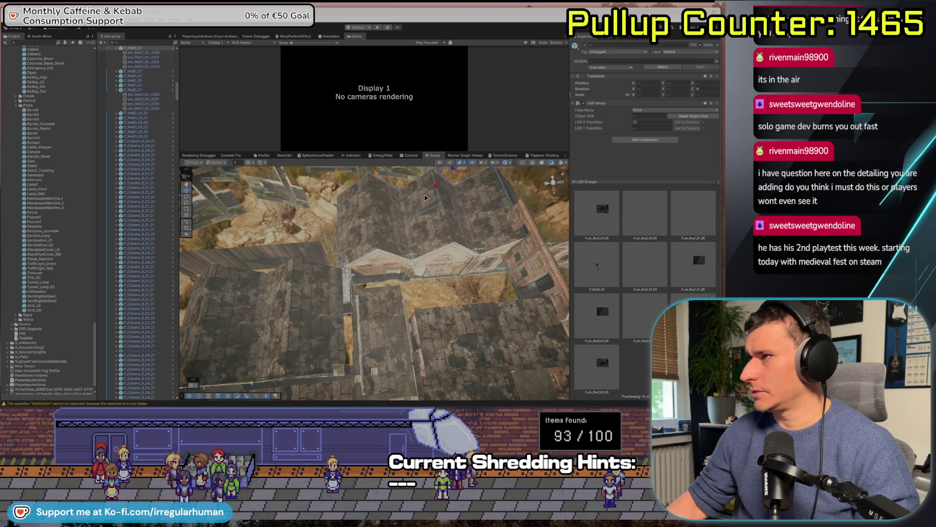
{"action": "left_click", "coordinate": [512, 190], "text": "shift"}
Add one more roof piece, then fly down inside the building to face the doorway wall
{"action": "left_click_drag", "start_coordinate": [511, 190], "coordinate": [521, 320]}
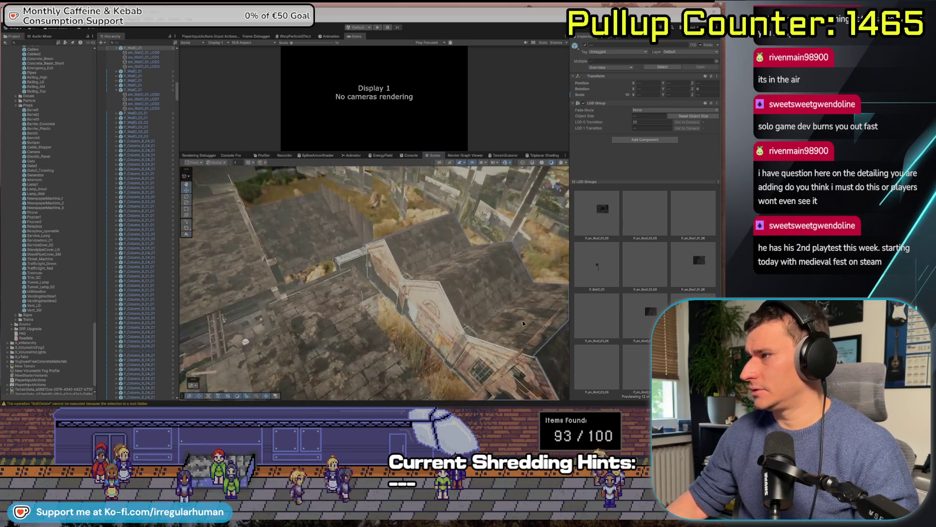
{"action": "left_click", "coordinate": [546, 360], "text": "shift"}
{"action": "mouse_move", "coordinate": [547, 360]}
{"action": "left_mouse_down"}
{"action": "mouse_move", "coordinate": [526, 261]}
{"action": "mouse_move", "coordinate": [533, 253]}
{"action": "mouse_move", "coordinate": [531, 263]}
{"action": "left_mouse_up"}
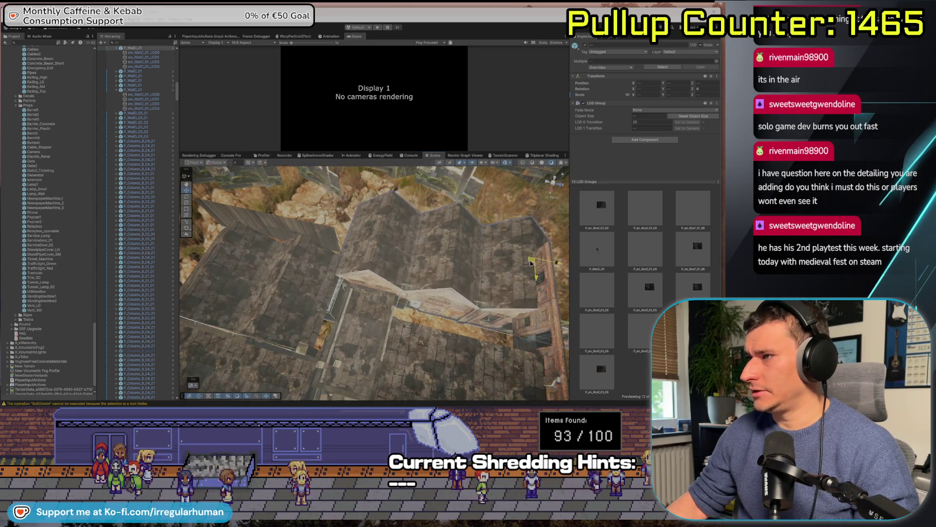
{"action": "mouse_move", "coordinate": [364, 318]}
{"action": "left_mouse_down"}
{"action": "mouse_move", "coordinate": [364, 267]}
{"action": "mouse_move", "coordinate": [413, 214]}
{"action": "mouse_move", "coordinate": [568, 222]}
{"action": "mouse_move", "coordinate": [488, 246]}
{"action": "mouse_move", "coordinate": [351, 353]}
{"action": "mouse_move", "coordinate": [328, 354]}
{"action": "left_mouse_up"}
{"action": "scroll", "coordinate": [327, 355], "scroll_direction": "down", "scroll_amount": 5}
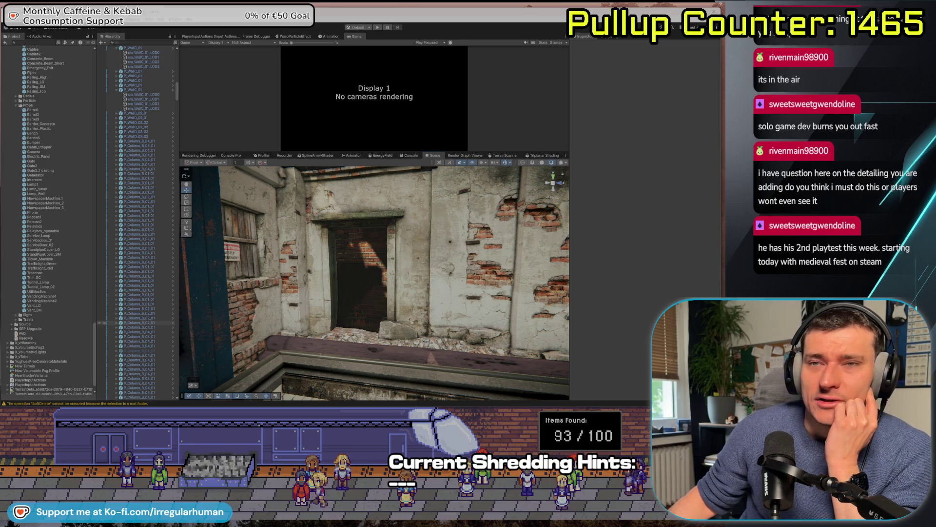
Fly down the stairwell to view the stairs from the hillside, then open the Props folder
{"action": "left_click_drag", "start_coordinate": [244, 228], "coordinate": [336, 318]}
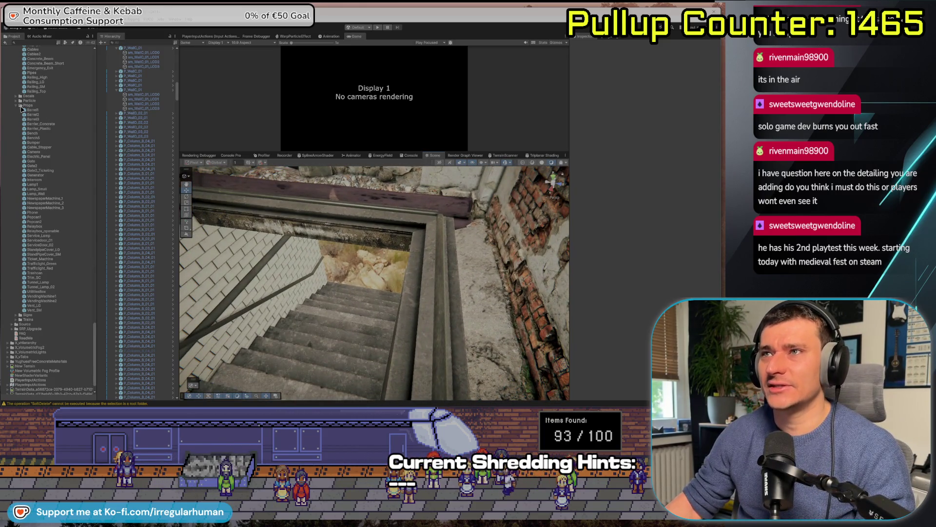
{"action": "mouse_move", "coordinate": [47, 252]}
{"action": "left_mouse_down"}
{"action": "mouse_move", "coordinate": [373, 259]}
{"action": "mouse_move", "coordinate": [639, 229]}
{"action": "mouse_move", "coordinate": [124, 202]}
{"action": "left_mouse_up"}
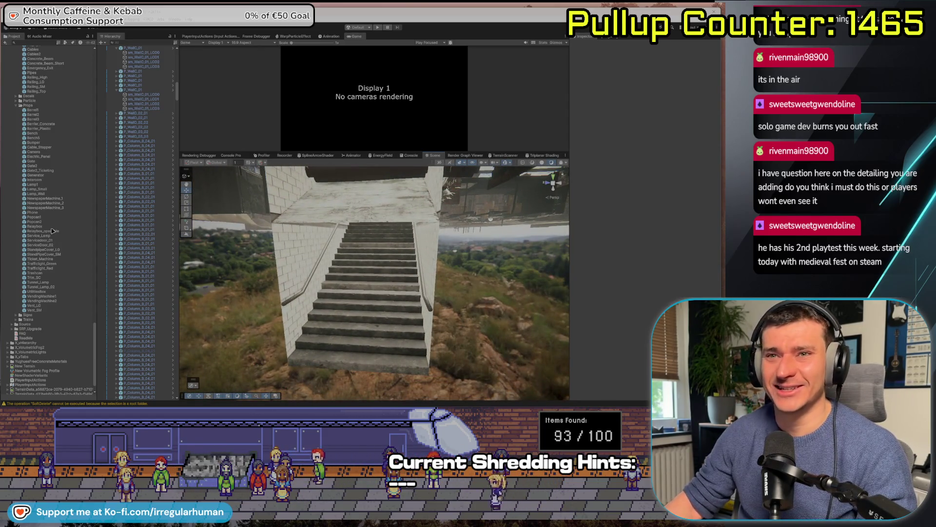
{"action": "left_click_drag", "start_coordinate": [351, 281], "coordinate": [78, 166]}
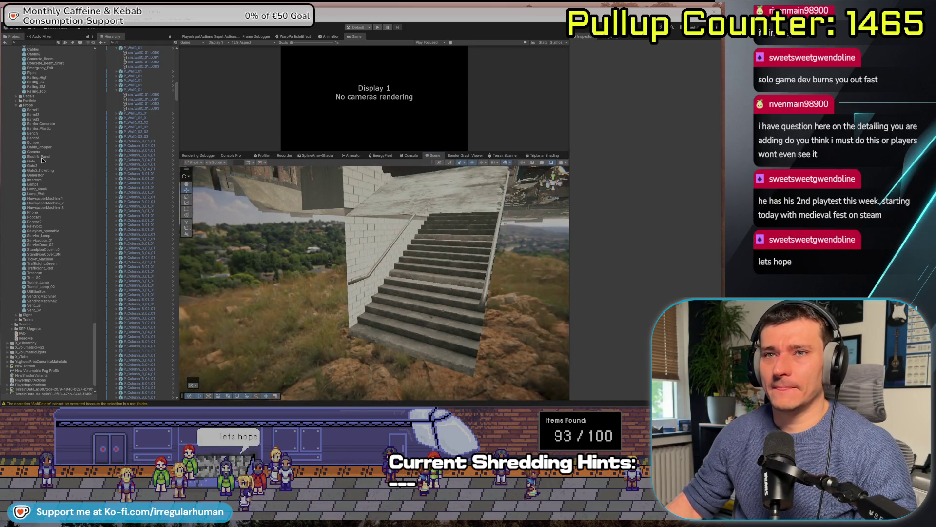
{"action": "left_click", "coordinate": [31, 106]}
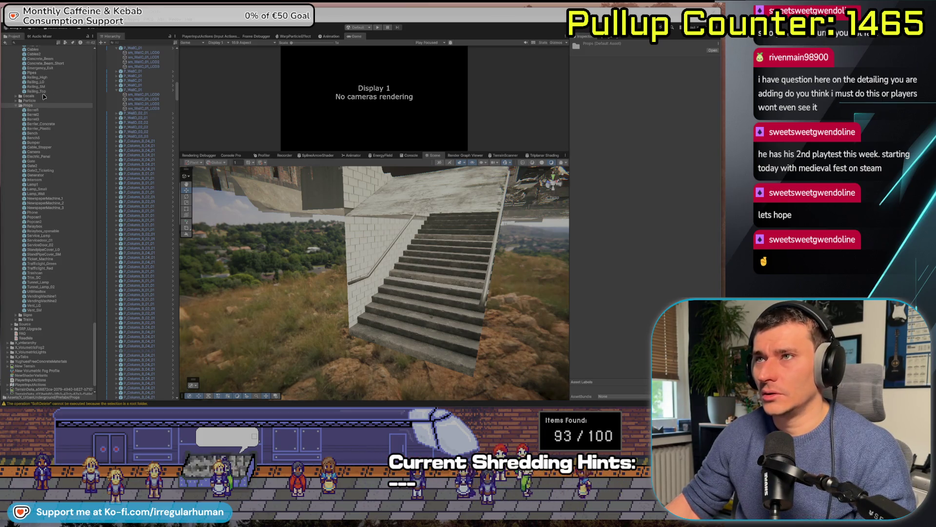
{"action": "scroll", "coordinate": [71, 151], "scroll_direction": "up", "scroll_amount": 5}
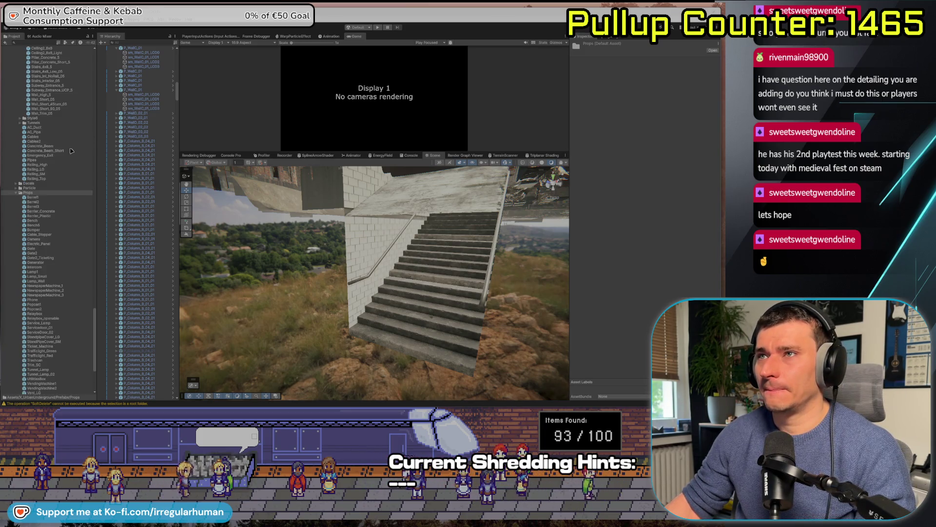
Place a Wall_Short_45turn_05 curved wall into the scene near the stairs
{"action": "left_click", "coordinate": [49, 104]}
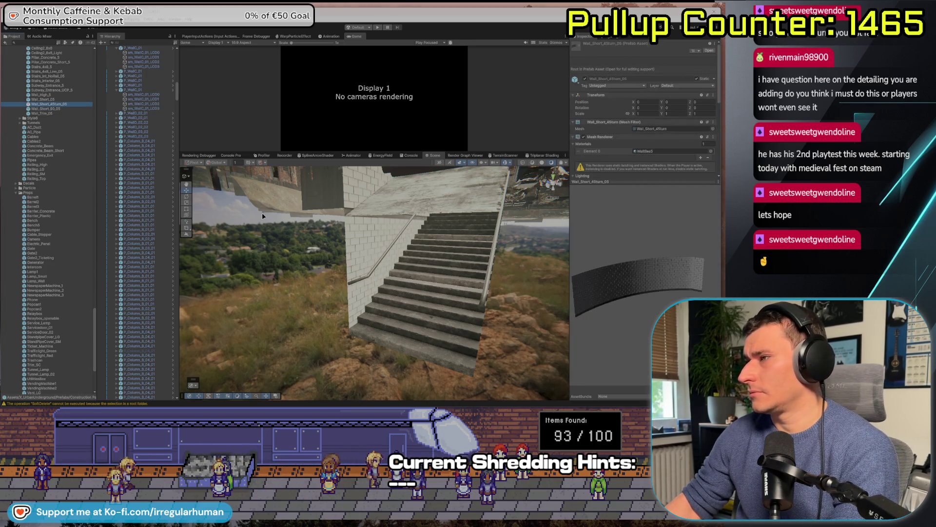
{"action": "left_click", "coordinate": [47, 105]}
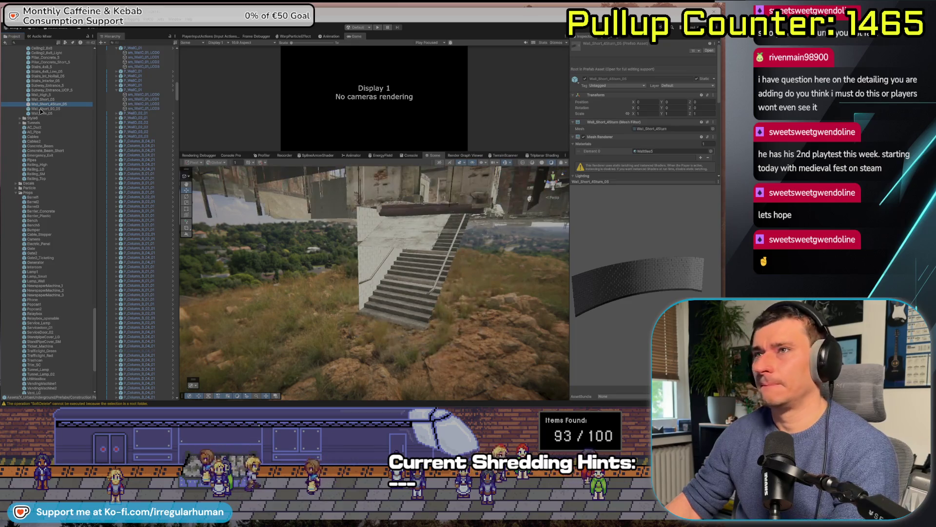
{"action": "mouse_move", "coordinate": [47, 105]}
{"action": "left_mouse_down"}
{"action": "mouse_move", "coordinate": [379, 287]}
{"action": "mouse_move", "coordinate": [383, 320]}
{"action": "left_mouse_up"}
Rotate the curved wall to 90 degrees on Y and frame it beside the stairs
{"action": "key", "text": "e"}
{"action": "scroll", "coordinate": [382, 320], "scroll_direction": "down", "scroll_amount": 5}
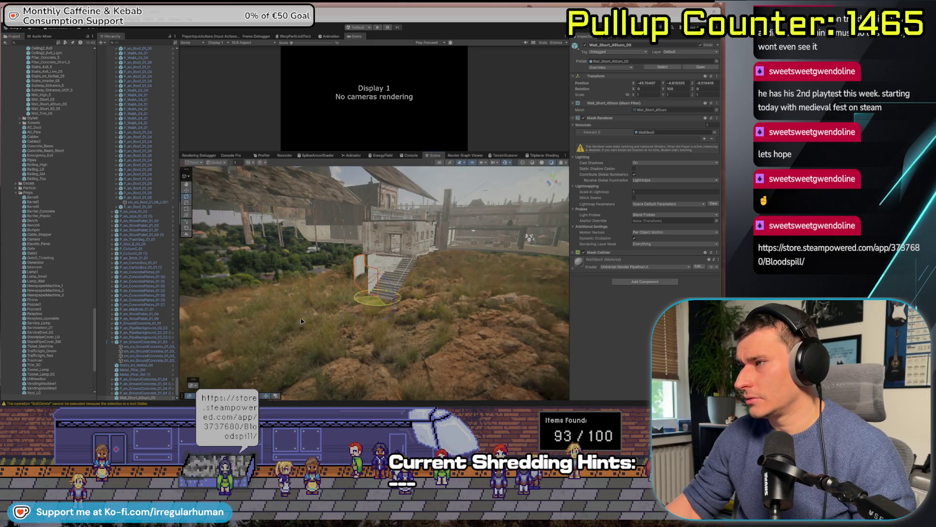
{"action": "mouse_move", "coordinate": [401, 402]}
{"action": "left_mouse_down"}
{"action": "mouse_move", "coordinate": [431, 291]}
{"action": "mouse_move", "coordinate": [386, 303]}
{"action": "left_mouse_up"}
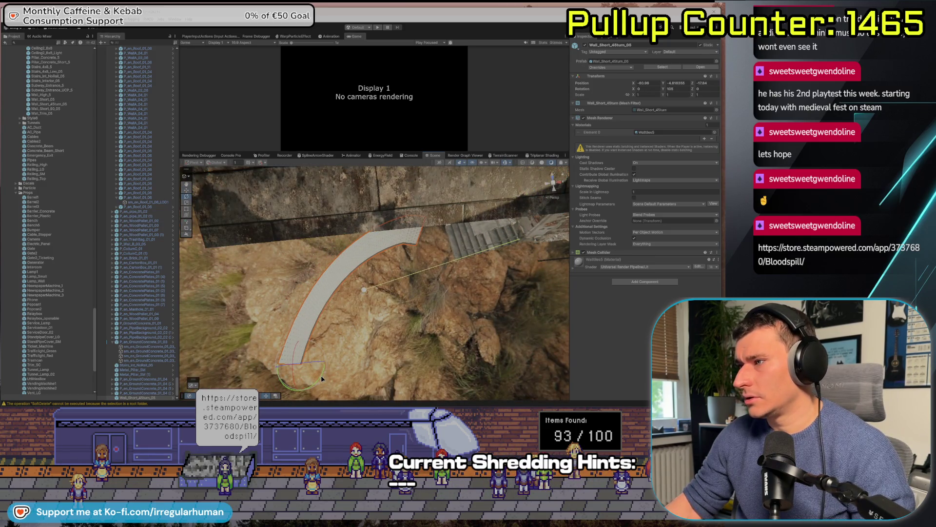
{"action": "left_click_drag", "start_coordinate": [321, 376], "coordinate": [331, 368]}
{"action": "key", "text": "w"}
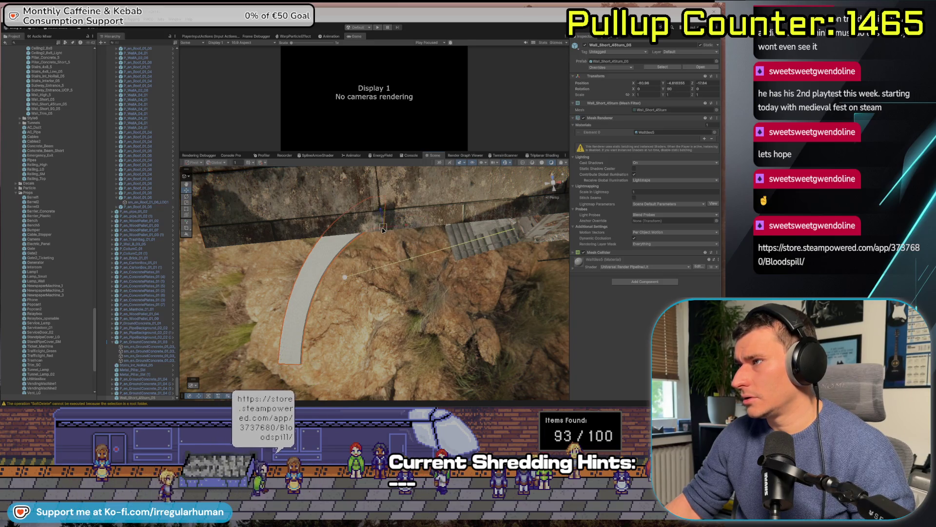
{"action": "key", "text": "f"}
{"action": "mouse_move", "coordinate": [414, 219]}
{"action": "left_mouse_down"}
{"action": "mouse_move", "coordinate": [337, 192]}
{"action": "mouse_move", "coordinate": [310, 311]}
{"action": "mouse_move", "coordinate": [293, 295]}
{"action": "mouse_move", "coordinate": [313, 273]}
{"action": "mouse_move", "coordinate": [274, 319]}
{"action": "mouse_move", "coordinate": [292, 302]}
{"action": "mouse_move", "coordinate": [297, 281]}
{"action": "mouse_move", "coordinate": [296, 317]}
{"action": "left_mouse_up"}
{"action": "left_click", "coordinate": [297, 275]}
{"action": "key", "text": "f"}
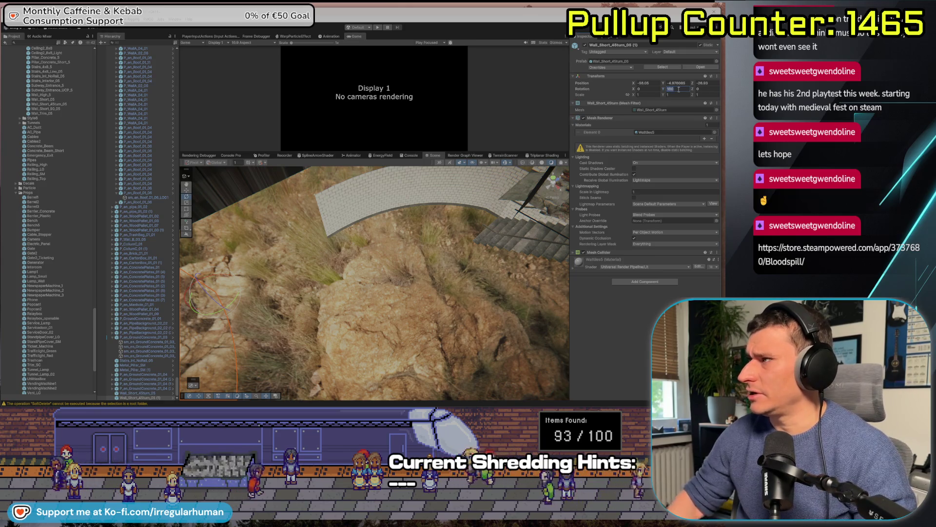
Set the second curved wall's Rotation Y to 0, check the walls, then switch to the browser
{"action": "type", "text": "0"}
{"action": "key", "text": "Return"}
{"action": "scroll", "coordinate": [281, 193], "scroll_direction": "down", "scroll_amount": 3}
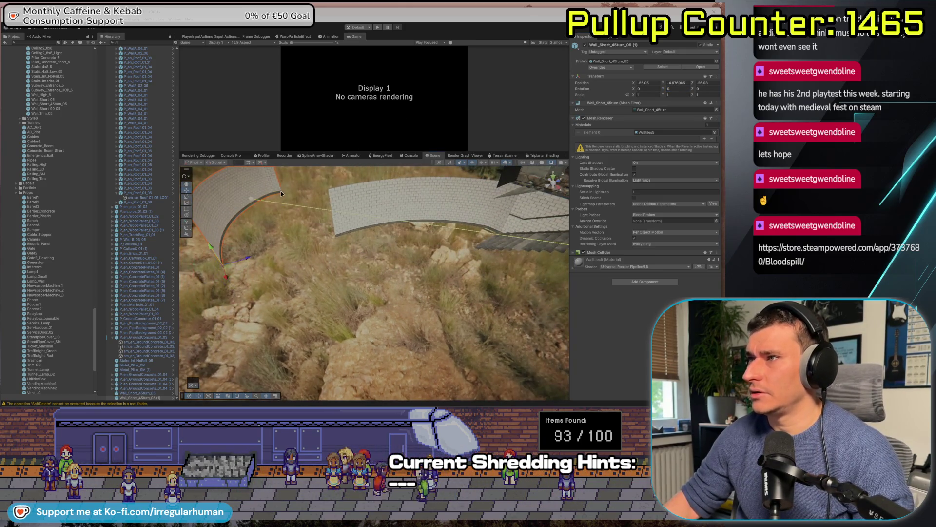
{"action": "left_click", "coordinate": [281, 197]}
{"action": "mouse_move", "coordinate": [280, 197]}
{"action": "left_mouse_down"}
{"action": "mouse_move", "coordinate": [478, 252]}
{"action": "mouse_move", "coordinate": [517, 219]}
{"action": "mouse_move", "coordinate": [405, 249]}
{"action": "mouse_move", "coordinate": [292, 244]}
{"action": "left_mouse_up"}
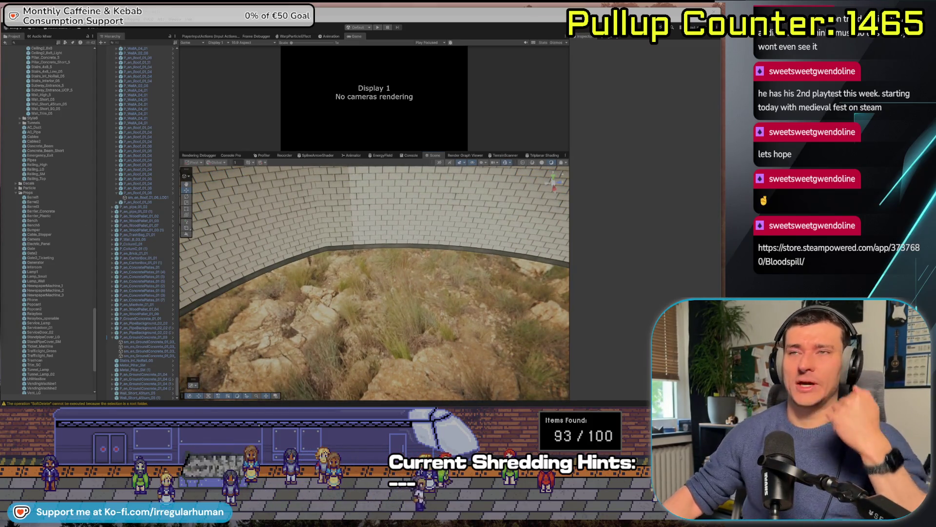
{"action": "key", "text": "alt+Tab"}
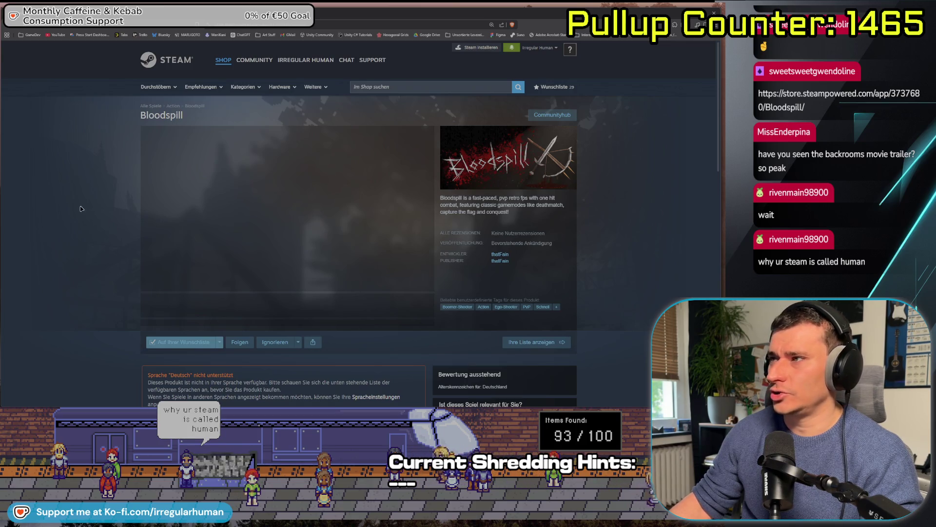
Expand the Bloodspill description via WEITERLESEN, read the modes down to Conquest, and return to the top
{"action": "scroll", "coordinate": [111, 265], "scroll_direction": "down", "scroll_amount": 5}
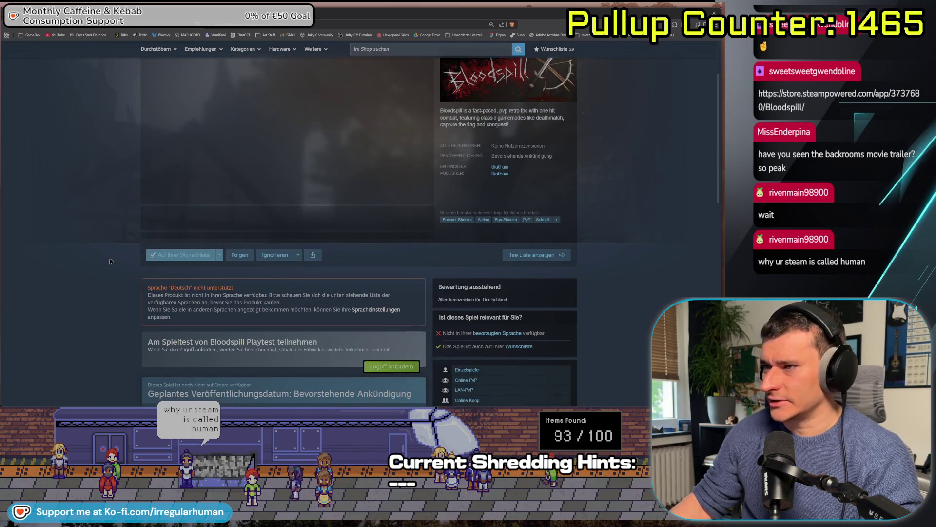
{"action": "scroll", "coordinate": [110, 263], "scroll_direction": "up", "scroll_amount": 5}
{"action": "scroll", "coordinate": [111, 263], "scroll_direction": "down", "scroll_amount": 10}
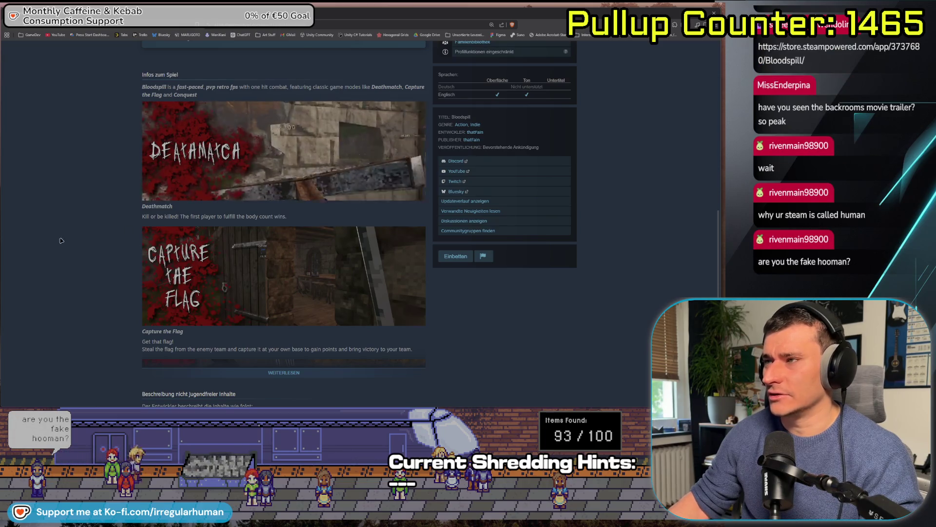
{"action": "left_click", "coordinate": [288, 374]}
{"action": "scroll", "coordinate": [102, 244], "scroll_direction": "down", "scroll_amount": 5}
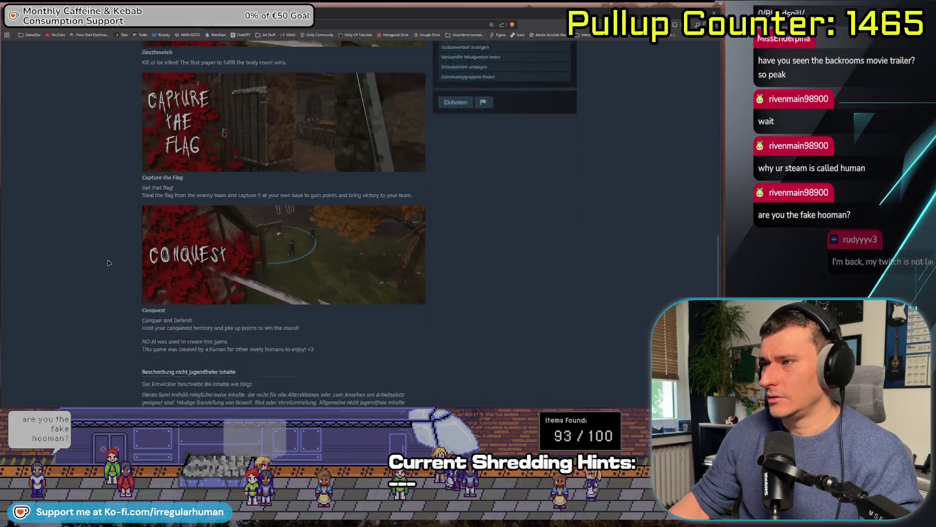
{"action": "scroll", "coordinate": [105, 205], "scroll_direction": "up", "scroll_amount": 6}
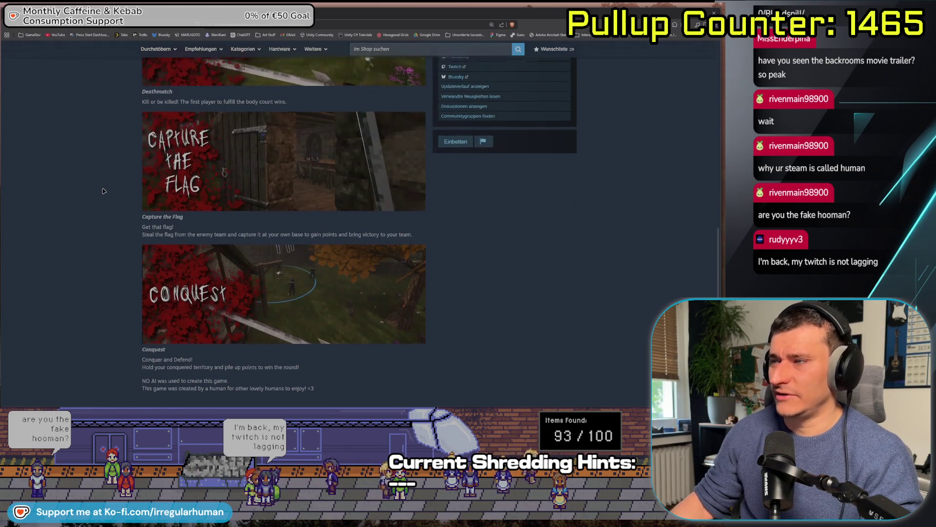
{"action": "scroll", "coordinate": [58, 214], "scroll_direction": "up", "scroll_amount": 7}
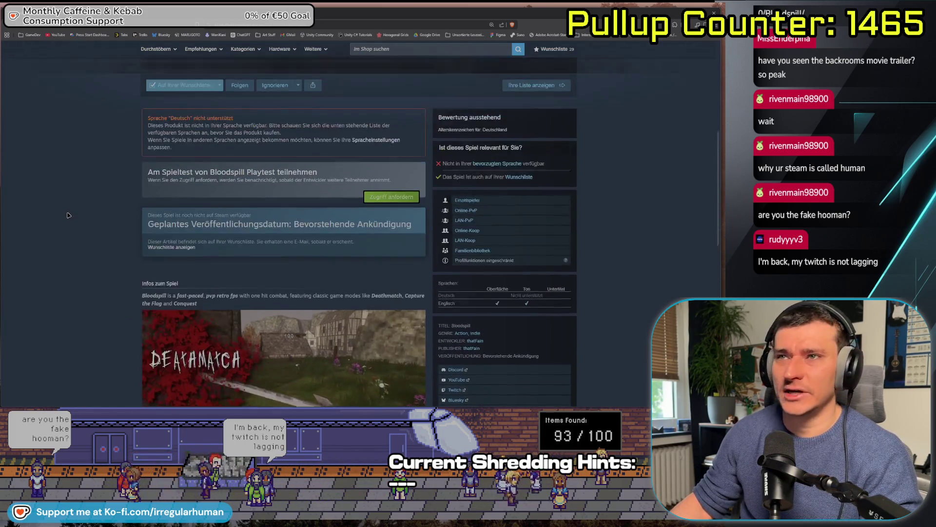
{"action": "scroll", "coordinate": [74, 223], "scroll_direction": "up", "scroll_amount": 2}
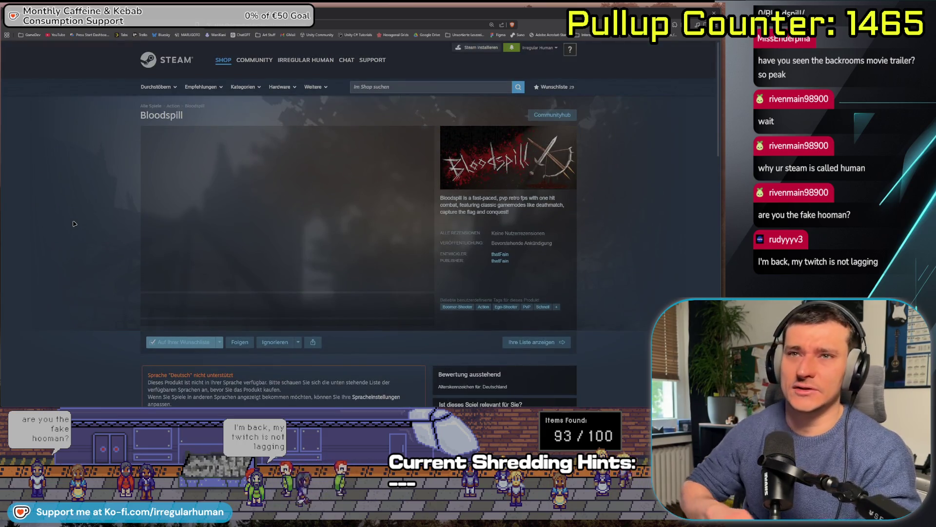
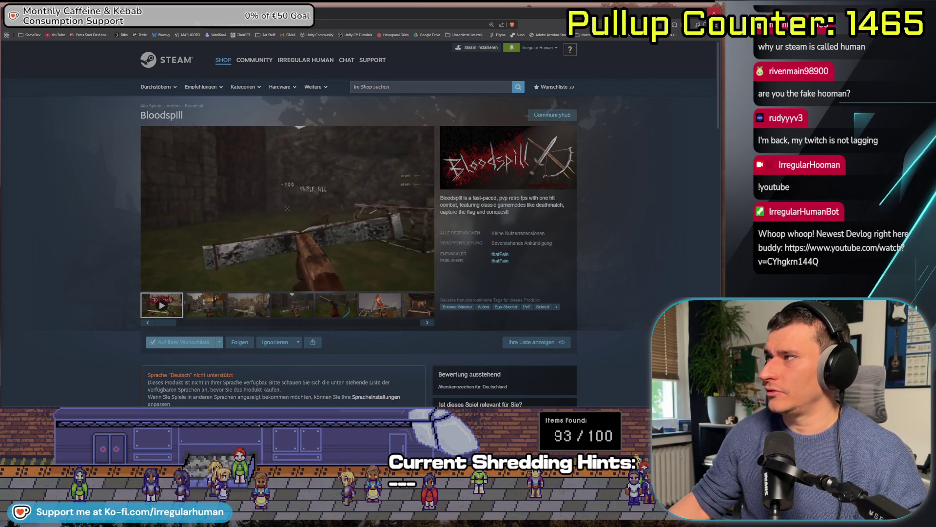
Switch from the Bloodspill Steam store page back to the Unity editor's tiled tunnel scene
{"action": "key", "text": "alt+Tab"}
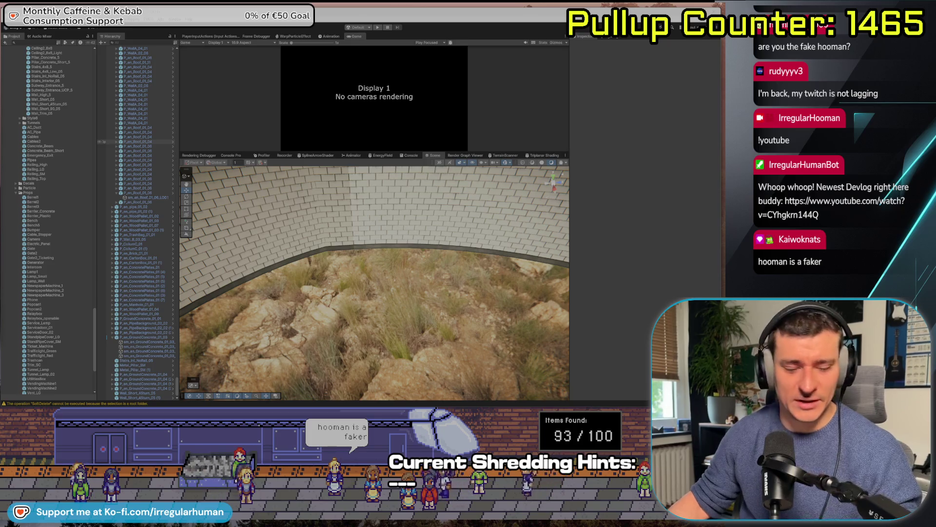
Browse the Style prefabs from Wall_High_5 up to Pillar_Concrete_5
{"action": "left_click_drag", "start_coordinate": [375, 293], "coordinate": [376, 263]}
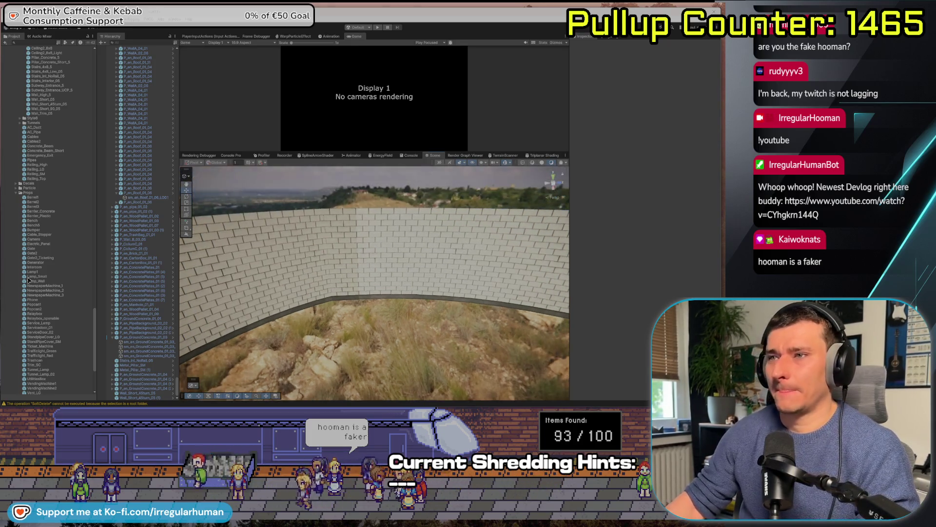
{"action": "left_click", "coordinate": [18, 193]}
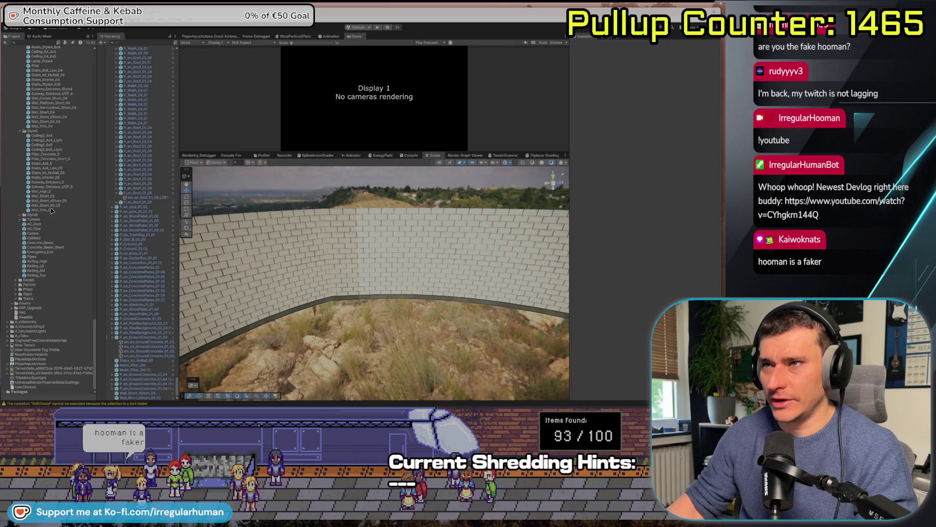
{"action": "left_click", "coordinate": [44, 191]}
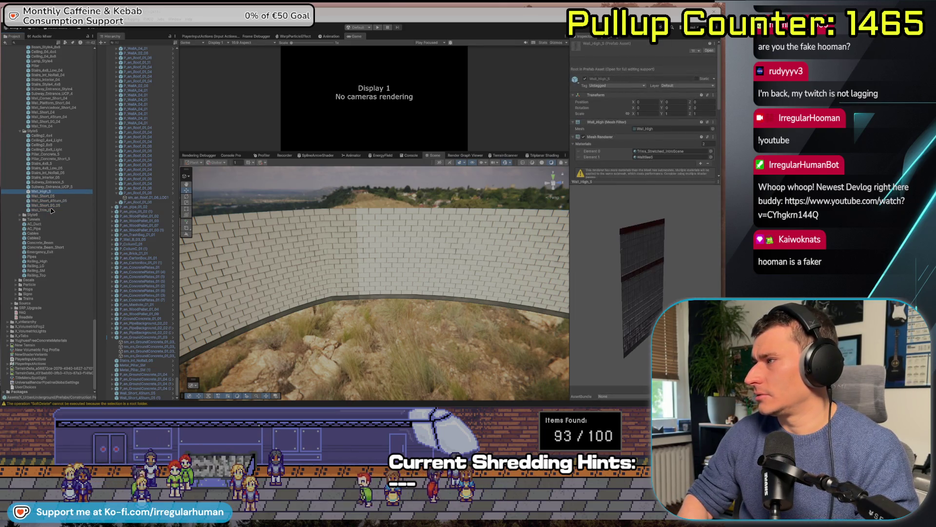
{"action": "key", "text": "Up"}
{"action": "key", "text": "Up"}
{"action": "key", "text": "Up"}
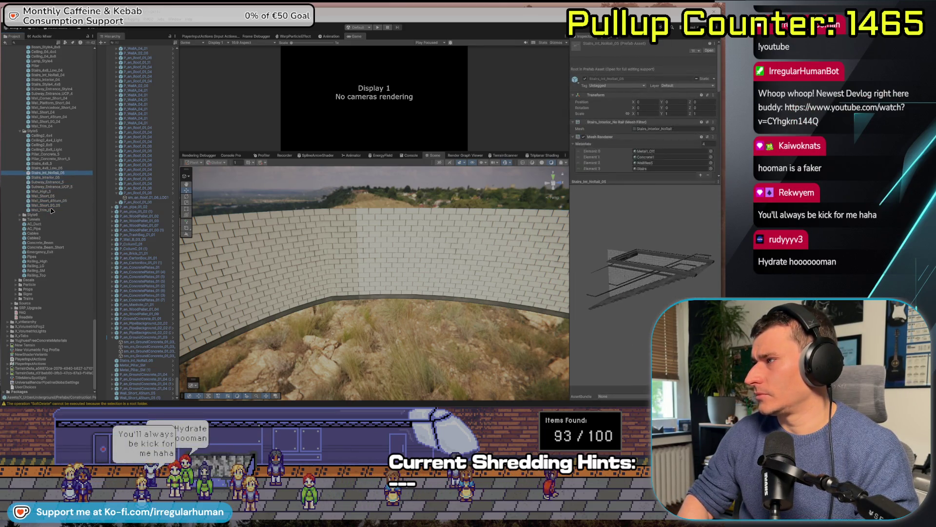
{"action": "key", "text": "Up"}
{"action": "key", "text": "Up"}
{"action": "key", "text": "Up"}
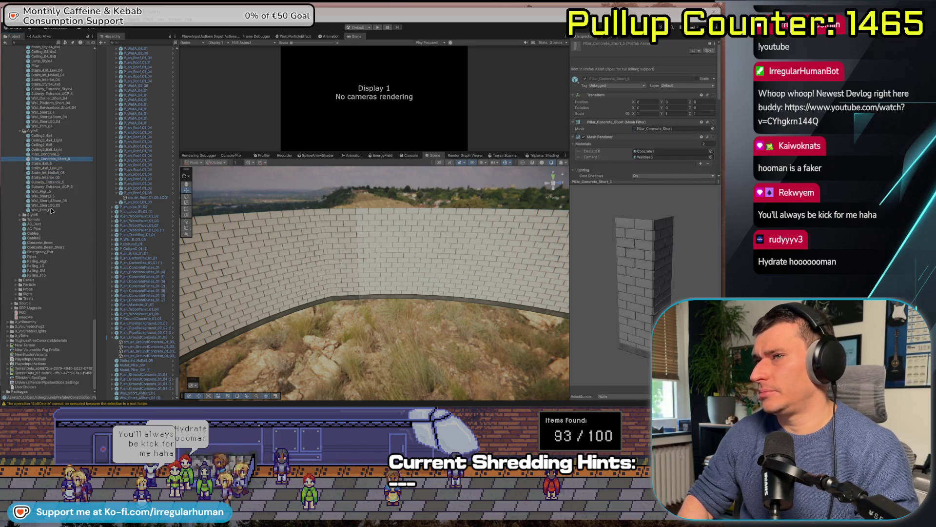
{"action": "key", "text": "Up"}
Place a Pillar_Concrete_5 near the staircase and raise it slightly onto the ground
{"action": "left_click_drag", "start_coordinate": [337, 234], "coordinate": [255, 259]}
{"action": "mouse_move", "coordinate": [53, 154]}
{"action": "left_mouse_down"}
{"action": "mouse_move", "coordinate": [418, 274]}
{"action": "mouse_move", "coordinate": [409, 284]}
{"action": "left_mouse_up"}
{"action": "key", "text": "f"}
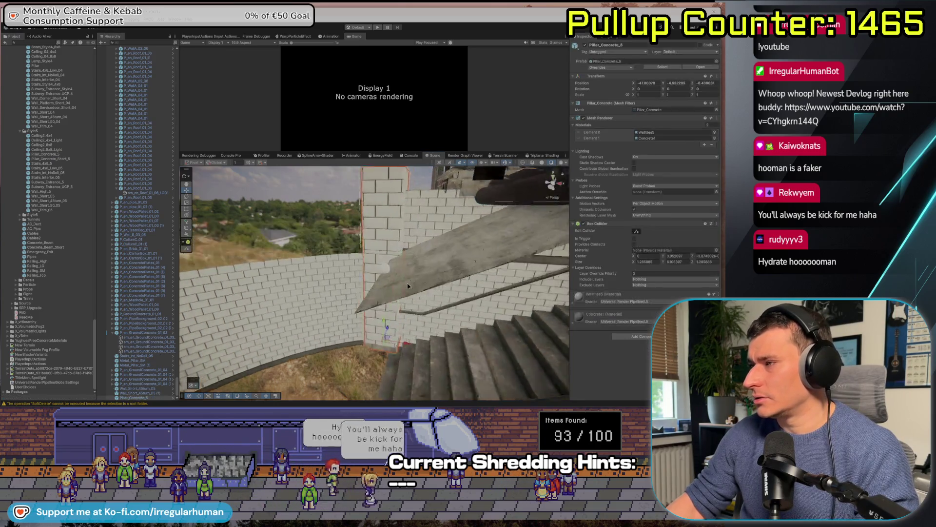
{"action": "left_click_drag", "start_coordinate": [379, 360], "coordinate": [367, 340]}
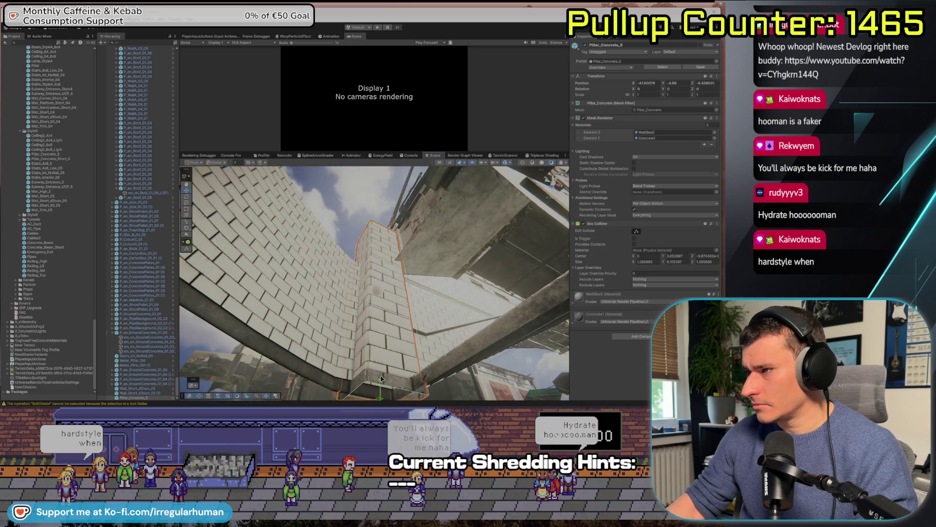
{"action": "left_click_drag", "start_coordinate": [380, 378], "coordinate": [382, 375]}
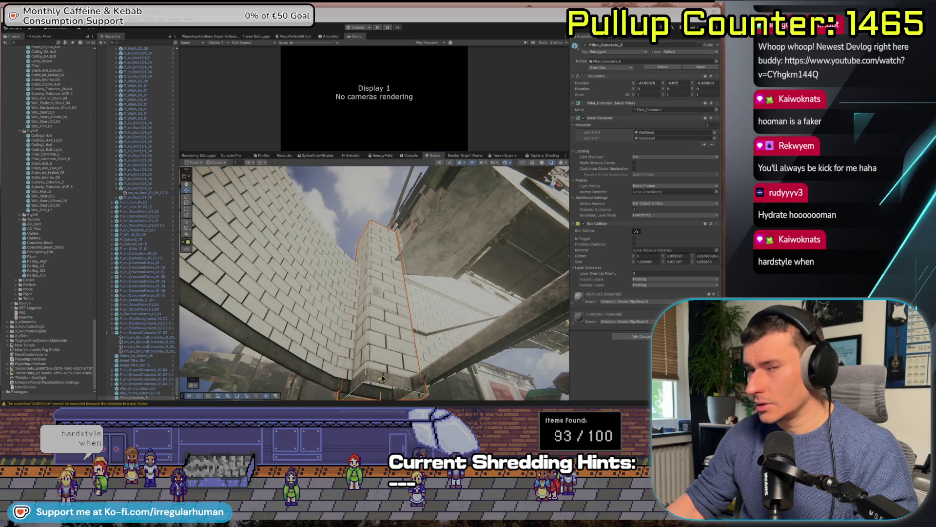
{"action": "mouse_move", "coordinate": [281, 281]}
{"action": "left_mouse_down"}
{"action": "mouse_move", "coordinate": [374, 330]}
{"action": "mouse_move", "coordinate": [317, 340]}
{"action": "left_mouse_up"}
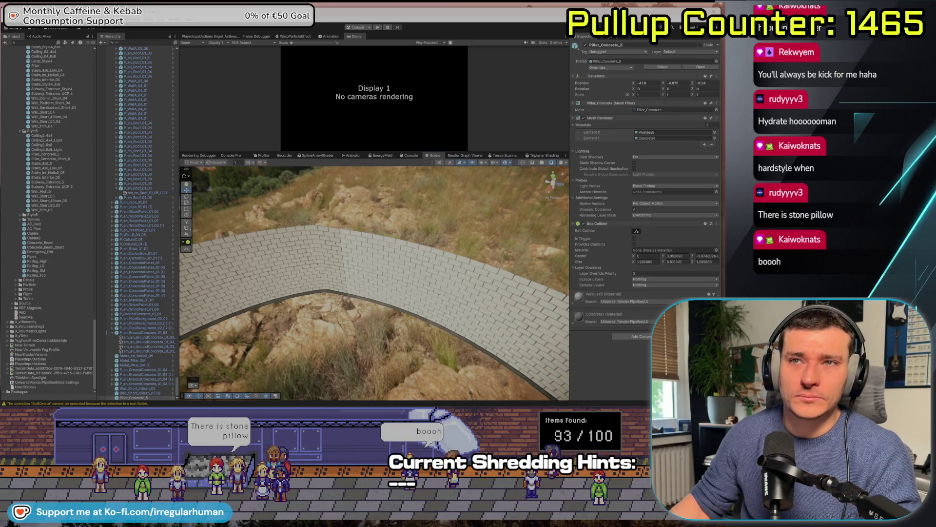
Place a second Pillar_Concrete_5 by the curved wall and survey the wall gaps
{"action": "mouse_move", "coordinate": [313, 343]}
{"action": "left_mouse_down"}
{"action": "mouse_move", "coordinate": [431, 320]}
{"action": "mouse_move", "coordinate": [462, 234]}
{"action": "left_mouse_up"}
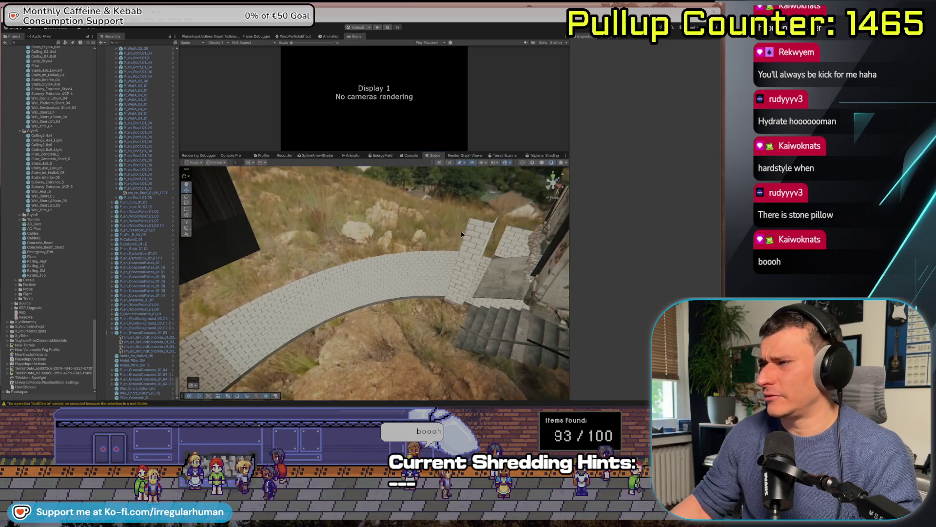
{"action": "mouse_move", "coordinate": [45, 154]}
{"action": "left_mouse_down"}
{"action": "mouse_move", "coordinate": [88, 219]}
{"action": "mouse_move", "coordinate": [238, 387]}
{"action": "mouse_move", "coordinate": [303, 330]}
{"action": "mouse_move", "coordinate": [395, 345]}
{"action": "mouse_move", "coordinate": [234, 324]}
{"action": "mouse_move", "coordinate": [245, 300]}
{"action": "left_mouse_up"}
{"action": "key", "text": "f"}
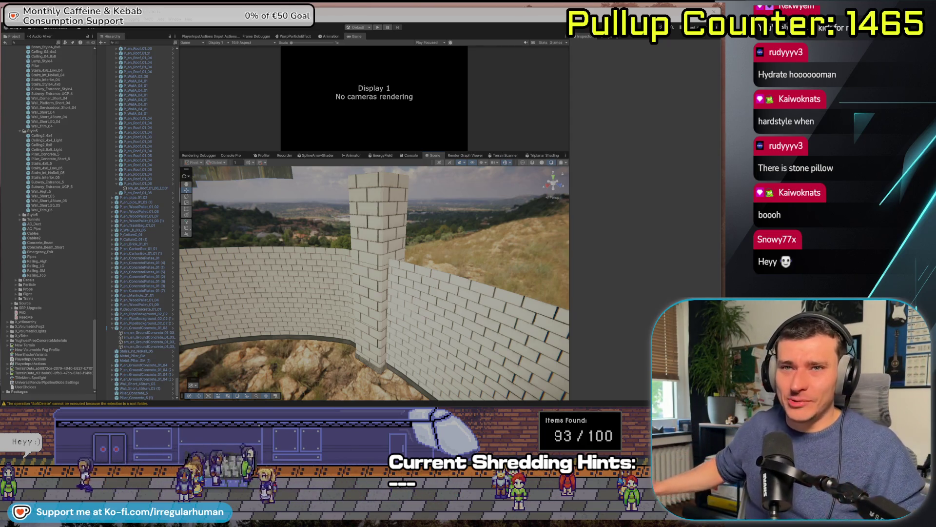
{"action": "left_click_drag", "start_coordinate": [317, 311], "coordinate": [633, 336]}
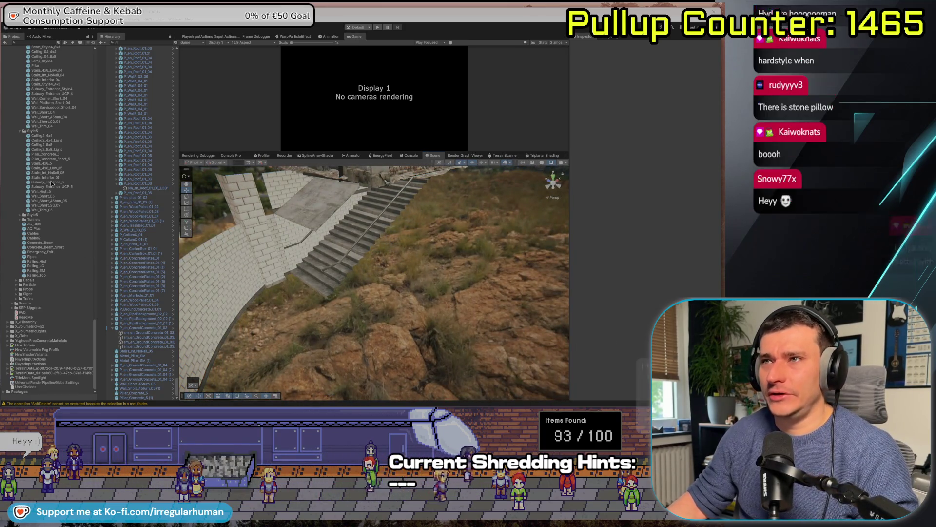
{"action": "scroll", "coordinate": [51, 203], "scroll_direction": "up", "scroll_amount": 10}
{"action": "scroll", "coordinate": [51, 203], "scroll_direction": "up", "scroll_amount": 2}
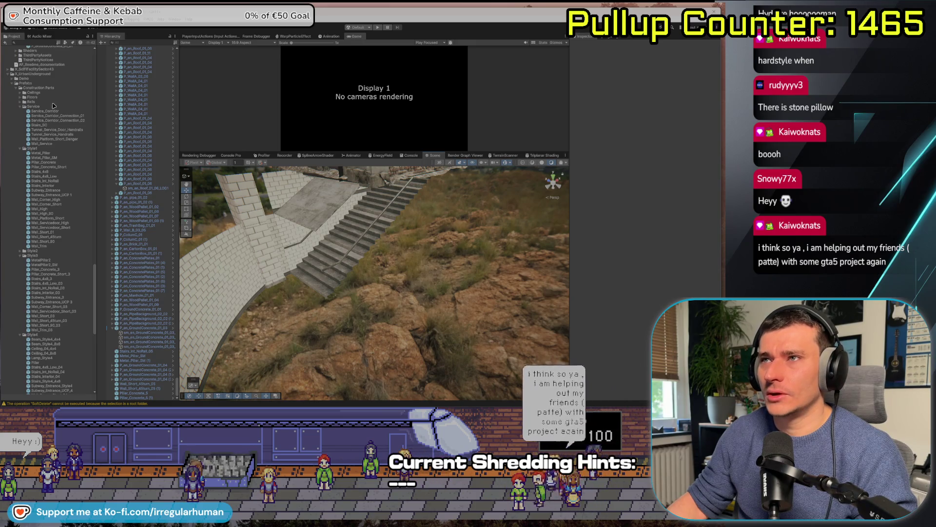
Place a checkered Floor_4x4_3 tile and snap it at the foot of the stairs
{"action": "left_click", "coordinate": [21, 97]}
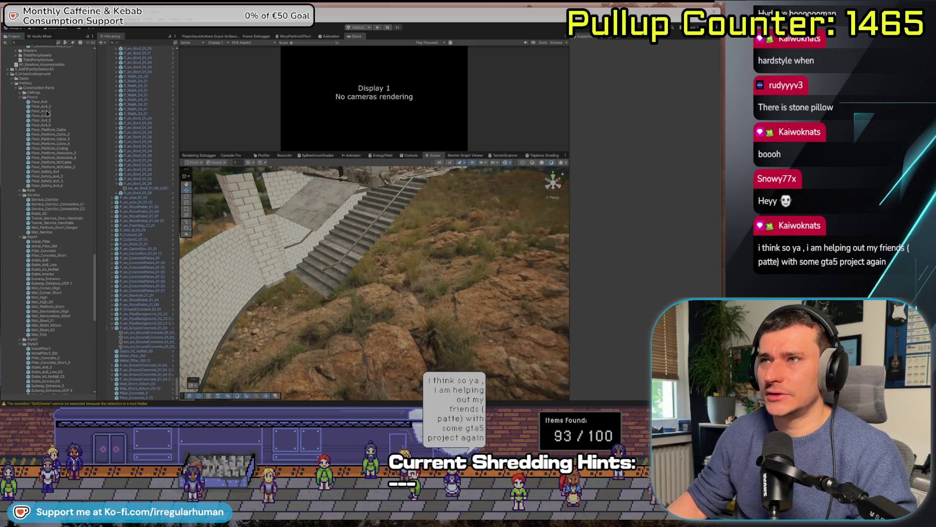
{"action": "left_click", "coordinate": [41, 106]}
{"action": "left_click", "coordinate": [48, 112]}
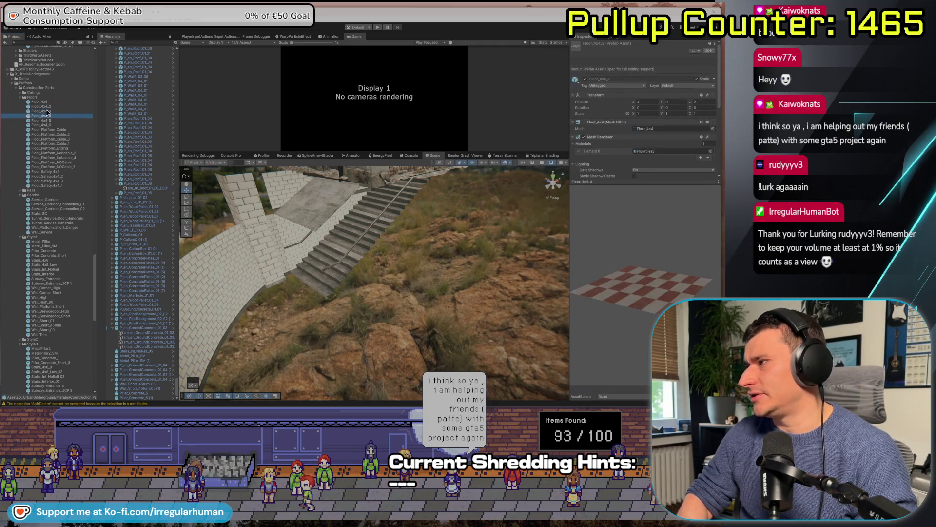
{"action": "key", "text": "Down"}
{"action": "key", "text": "Down"}
{"action": "key", "text": "Down"}
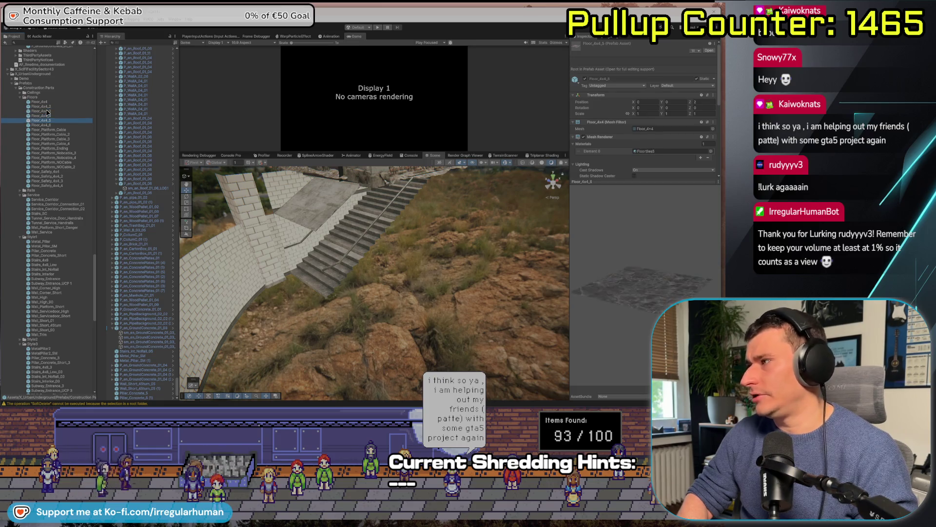
{"action": "key", "text": "Up"}
{"action": "key", "text": "Up"}
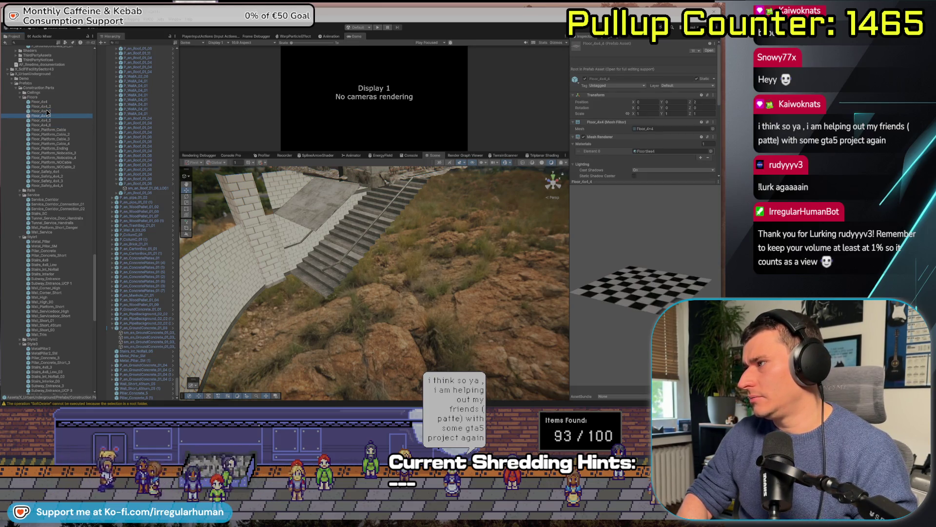
{"action": "left_click", "coordinate": [47, 111]}
{"action": "mouse_move", "coordinate": [47, 112]}
{"action": "left_mouse_down"}
{"action": "mouse_move", "coordinate": [328, 321]}
{"action": "mouse_move", "coordinate": [314, 289]}
{"action": "left_mouse_up"}
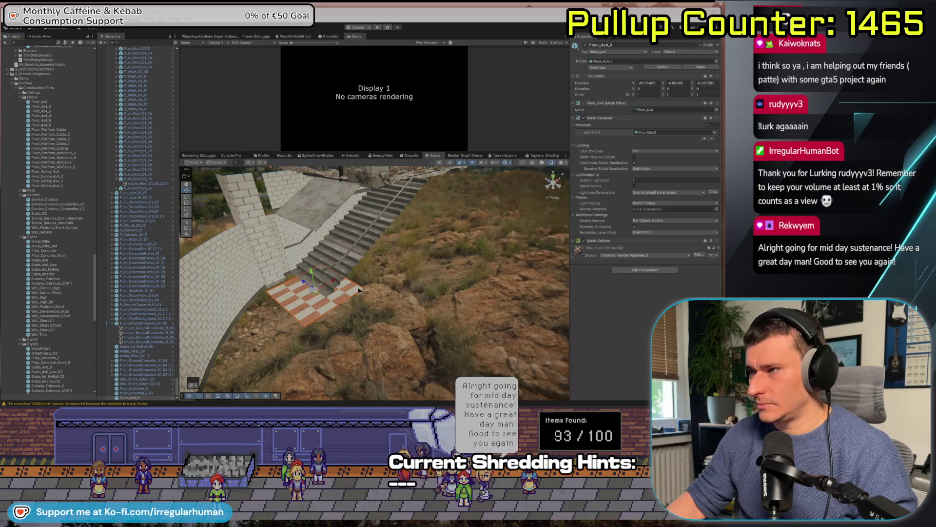
{"action": "scroll", "coordinate": [358, 291], "scroll_direction": "down", "scroll_amount": 2}
{"action": "mouse_move", "coordinate": [369, 289]}
{"action": "left_mouse_down"}
{"action": "mouse_move", "coordinate": [330, 298]}
{"action": "mouse_move", "coordinate": [296, 343]}
{"action": "left_mouse_up"}
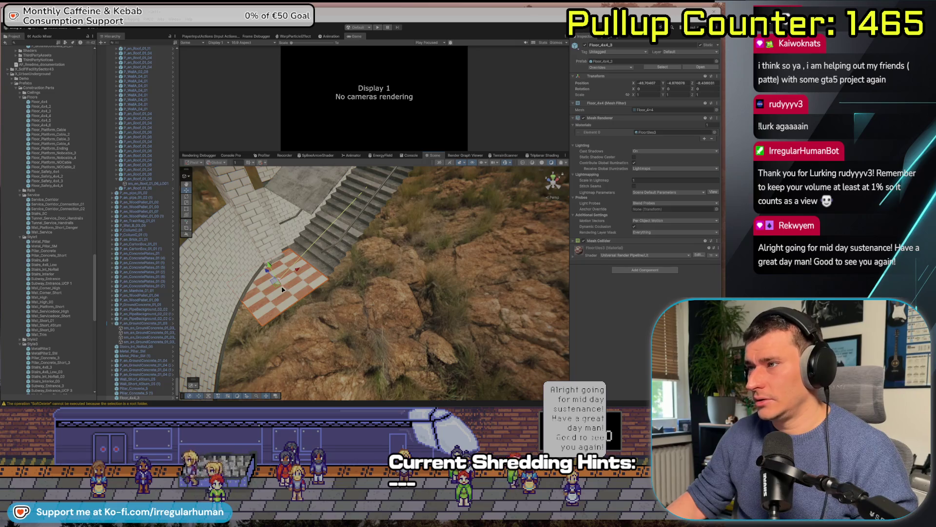
Duplicate the floor tile and extend the checkered floor to the right along the curved wall
{"action": "key", "text": "ctrl+d"}
{"action": "mouse_move", "coordinate": [297, 270]}
{"action": "left_mouse_down"}
{"action": "mouse_move", "coordinate": [262, 331]}
{"action": "mouse_move", "coordinate": [347, 317]}
{"action": "left_mouse_up"}
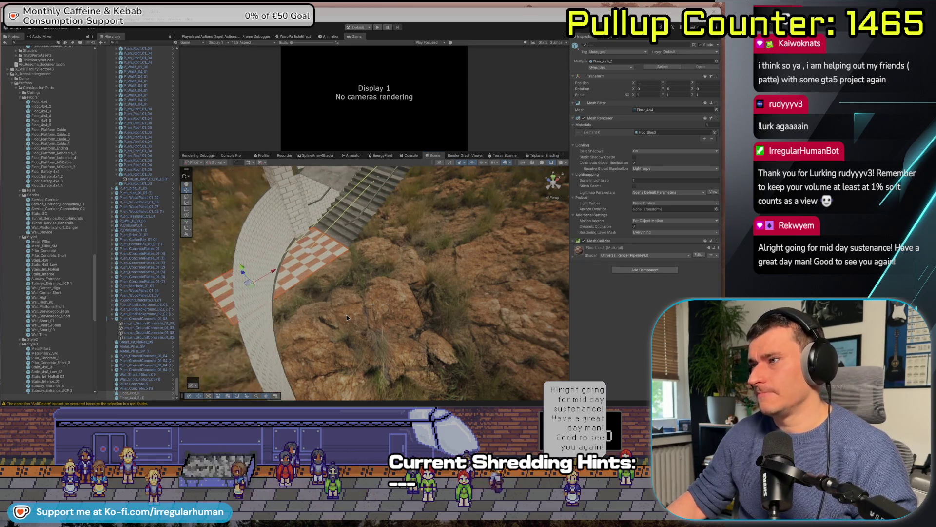
{"action": "mouse_move", "coordinate": [252, 320]}
{"action": "left_mouse_down"}
{"action": "mouse_move", "coordinate": [343, 320]}
{"action": "mouse_move", "coordinate": [447, 342]}
{"action": "mouse_move", "coordinate": [255, 331]}
{"action": "mouse_move", "coordinate": [418, 363]}
{"action": "left_mouse_up"}
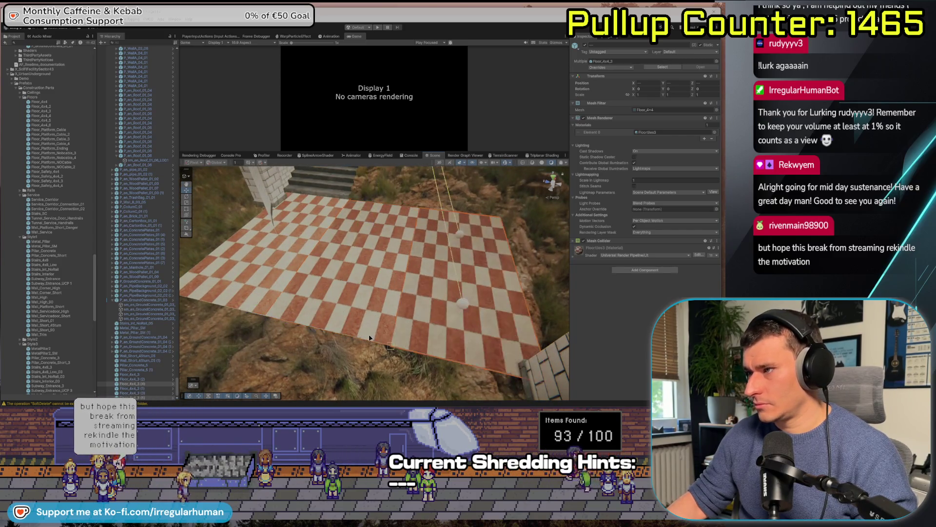
{"action": "key", "text": "ctrl+d"}
{"action": "mouse_move", "coordinate": [407, 231]}
{"action": "left_mouse_down"}
{"action": "mouse_move", "coordinate": [507, 225]}
{"action": "mouse_move", "coordinate": [475, 265]}
{"action": "mouse_move", "coordinate": [422, 373]}
{"action": "left_mouse_up"}
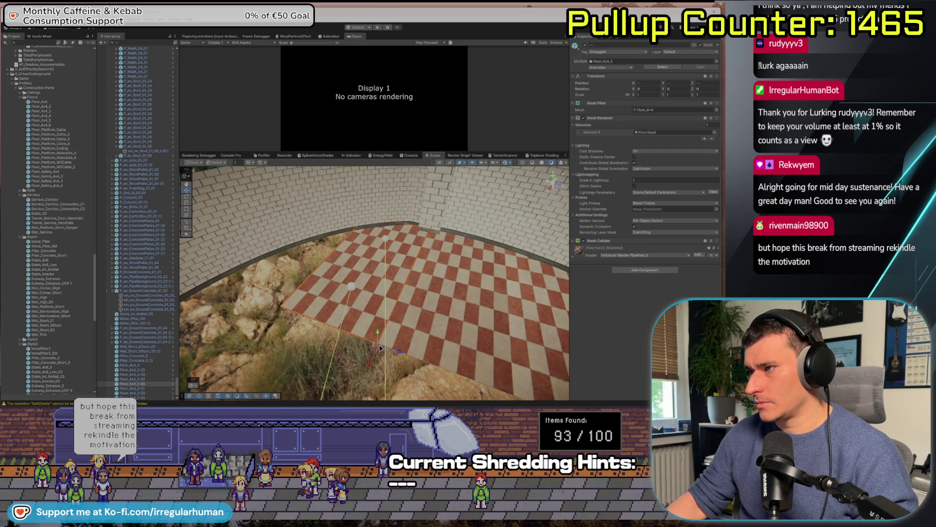
{"action": "mouse_move", "coordinate": [380, 348]}
{"action": "left_mouse_down"}
{"action": "mouse_move", "coordinate": [401, 332]}
{"action": "mouse_move", "coordinate": [437, 228]}
{"action": "mouse_move", "coordinate": [416, 234]}
{"action": "mouse_move", "coordinate": [360, 287]}
{"action": "mouse_move", "coordinate": [352, 315]}
{"action": "mouse_move", "coordinate": [368, 293]}
{"action": "mouse_move", "coordinate": [367, 359]}
{"action": "left_mouse_up"}
{"action": "left_click", "coordinate": [460, 245]}
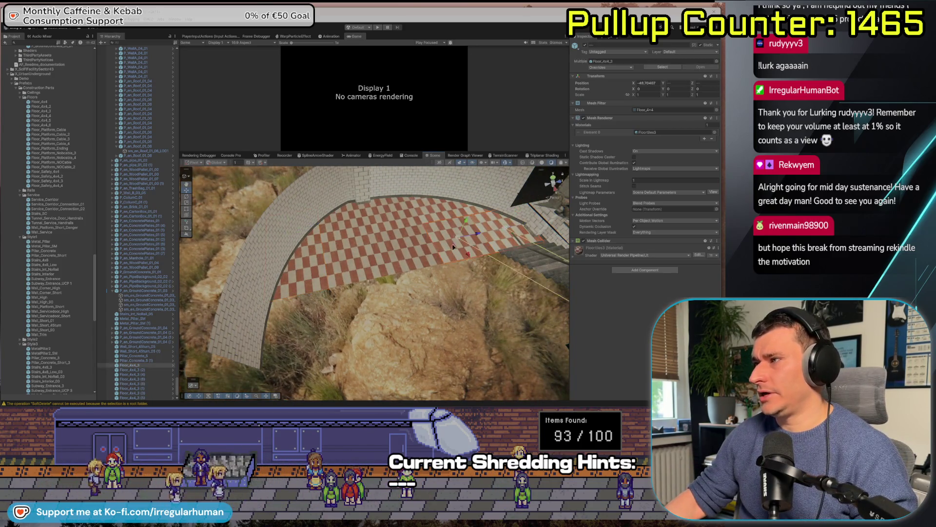
Duplicate the checkered tiles outward, then add four more until the floor meets the hillside
{"action": "key", "text": "ctrl+d"}
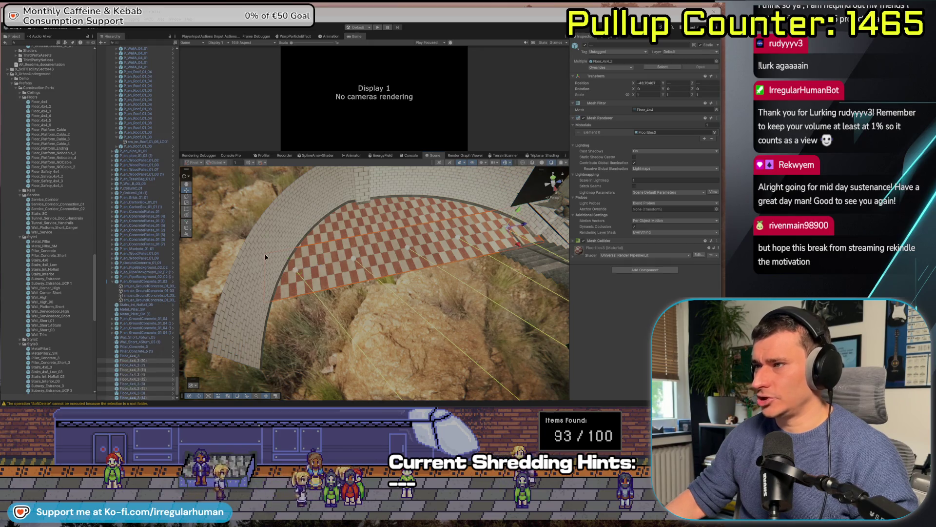
{"action": "mouse_move", "coordinate": [266, 254]}
{"action": "left_mouse_down"}
{"action": "mouse_move", "coordinate": [511, 314]}
{"action": "mouse_move", "coordinate": [458, 320]}
{"action": "left_mouse_up"}
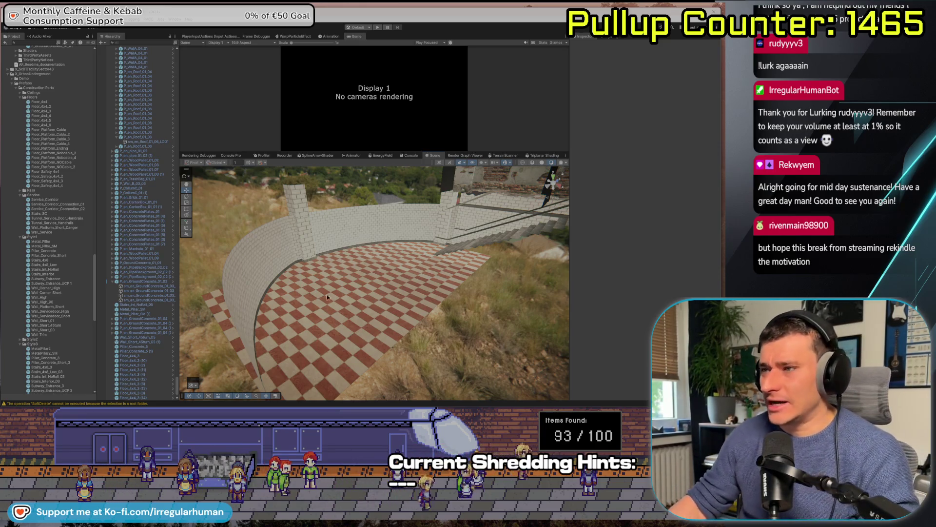
{"action": "left_click_drag", "start_coordinate": [315, 289], "coordinate": [316, 321]}
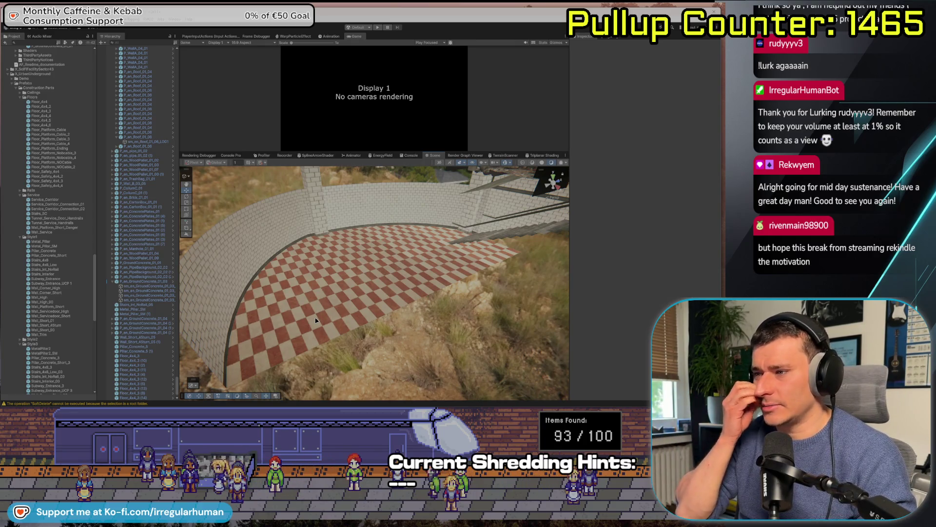
{"action": "mouse_move", "coordinate": [291, 342]}
{"action": "left_mouse_down"}
{"action": "mouse_move", "coordinate": [449, 287]}
{"action": "mouse_move", "coordinate": [592, 337]}
{"action": "mouse_move", "coordinate": [566, 214]}
{"action": "left_mouse_up"}
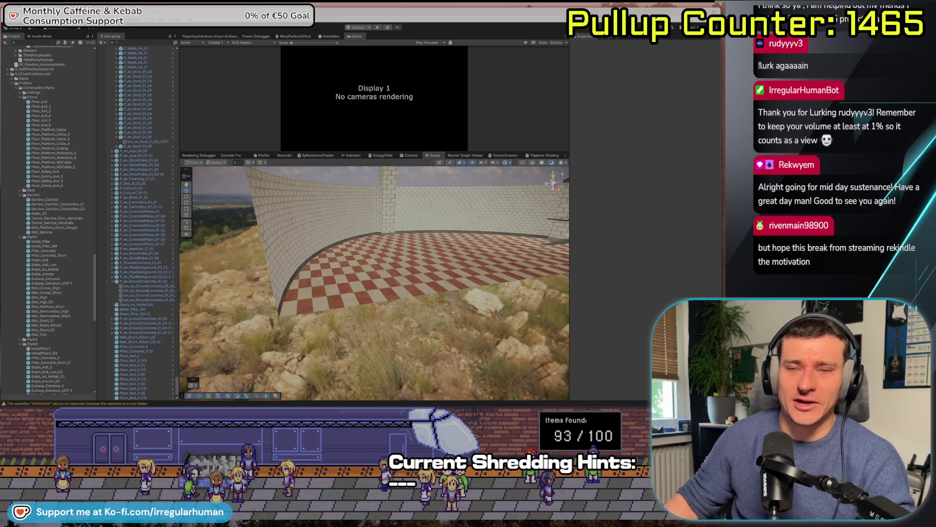
{"action": "mouse_move", "coordinate": [371, 312]}
{"action": "left_mouse_down"}
{"action": "mouse_move", "coordinate": [373, 323]}
{"action": "mouse_move", "coordinate": [376, 295]}
{"action": "left_mouse_up"}
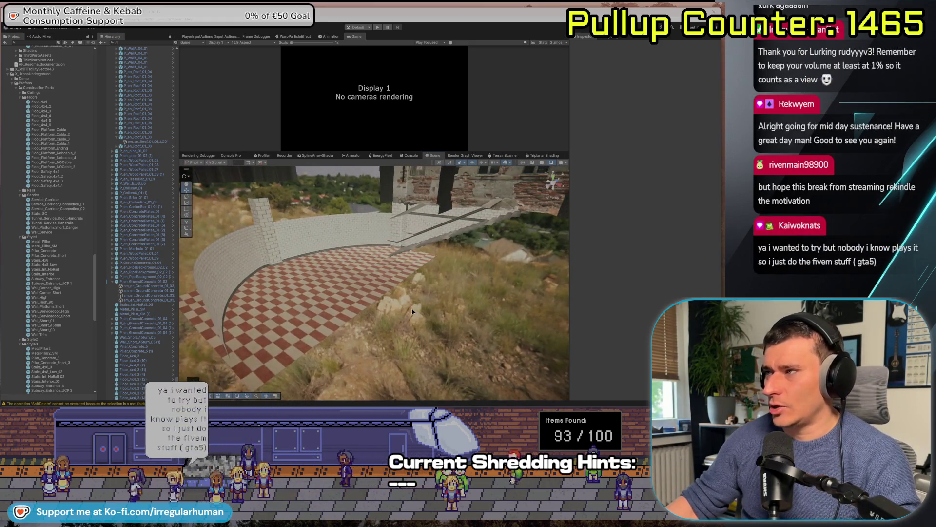
{"action": "key", "text": "ctrl+d"}
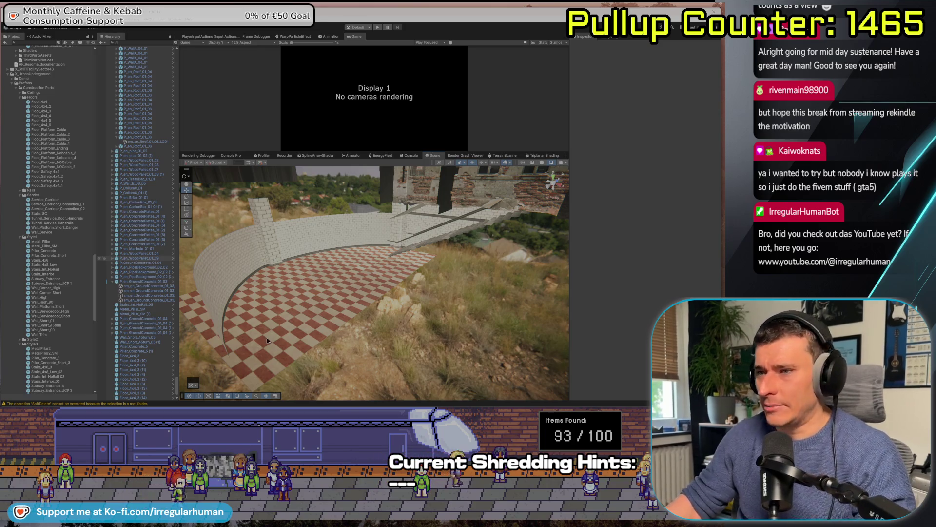
{"action": "mouse_move", "coordinate": [254, 333]}
{"action": "left_mouse_down"}
{"action": "mouse_move", "coordinate": [435, 352]}
{"action": "mouse_move", "coordinate": [484, 326]}
{"action": "mouse_move", "coordinate": [168, 235]}
{"action": "left_mouse_up"}
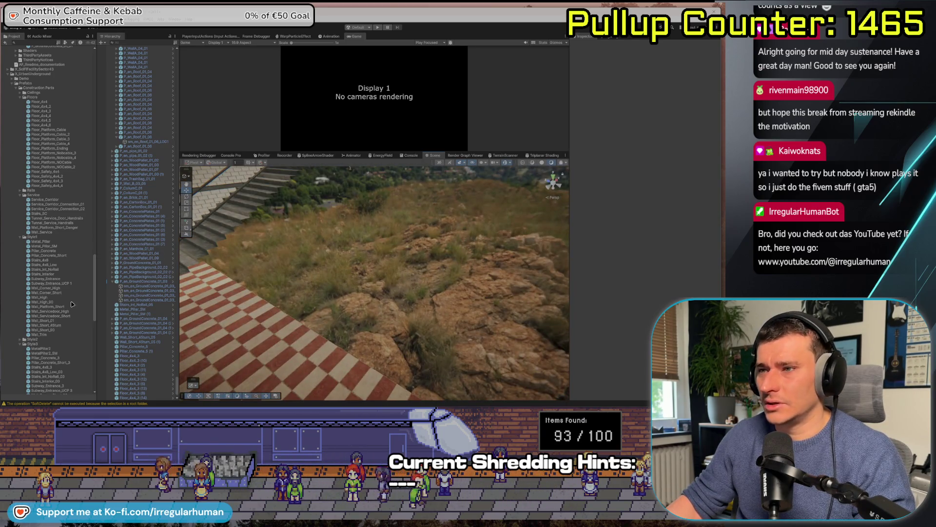
Place a Stairs_4x8_Low_05 section outside and rotate it to -80 degrees on Y
{"action": "scroll", "coordinate": [71, 304], "scroll_direction": "down", "scroll_amount": 8}
{"action": "scroll", "coordinate": [41, 291], "scroll_direction": "down", "scroll_amount": 6}
{"action": "left_click", "coordinate": [54, 269]}
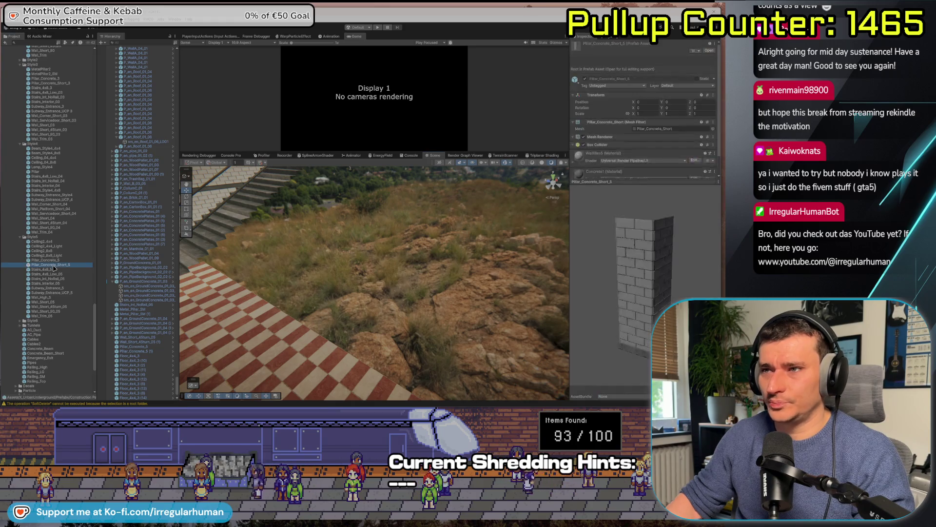
{"action": "key", "text": "Down"}
{"action": "key", "text": "Up"}
{"action": "key", "text": "Down"}
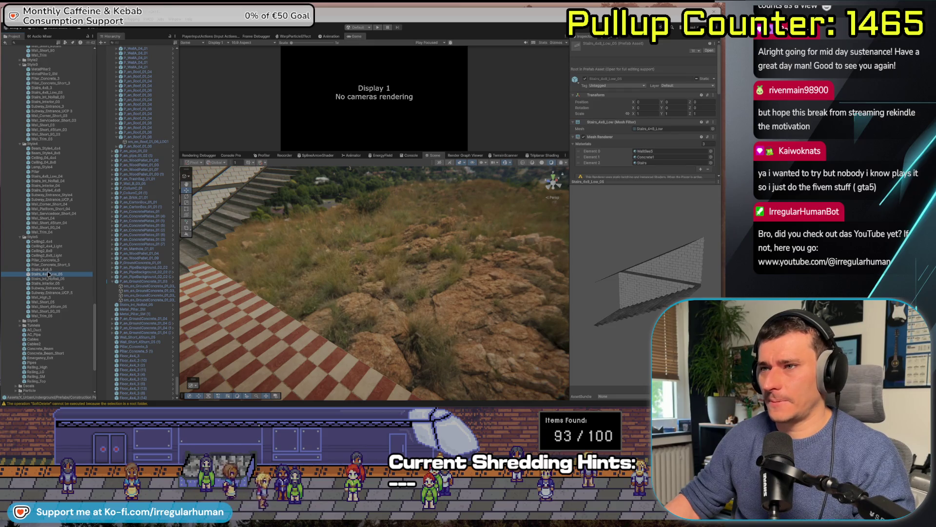
{"action": "left_click_drag", "start_coordinate": [349, 281], "coordinate": [399, 293]}
{"action": "mouse_move", "coordinate": [388, 288]}
{"action": "left_mouse_down"}
{"action": "mouse_move", "coordinate": [434, 313]}
{"action": "mouse_move", "coordinate": [315, 284]}
{"action": "left_mouse_up"}
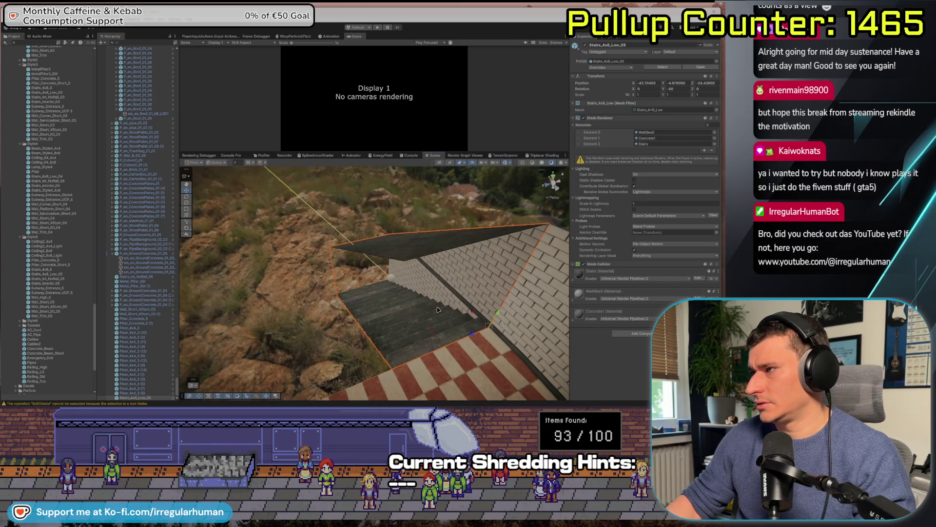
Move the Pillar_Concrete_5 (1) pillar closer to the wall corner
{"action": "left_click_drag", "start_coordinate": [439, 309], "coordinate": [586, 303]}
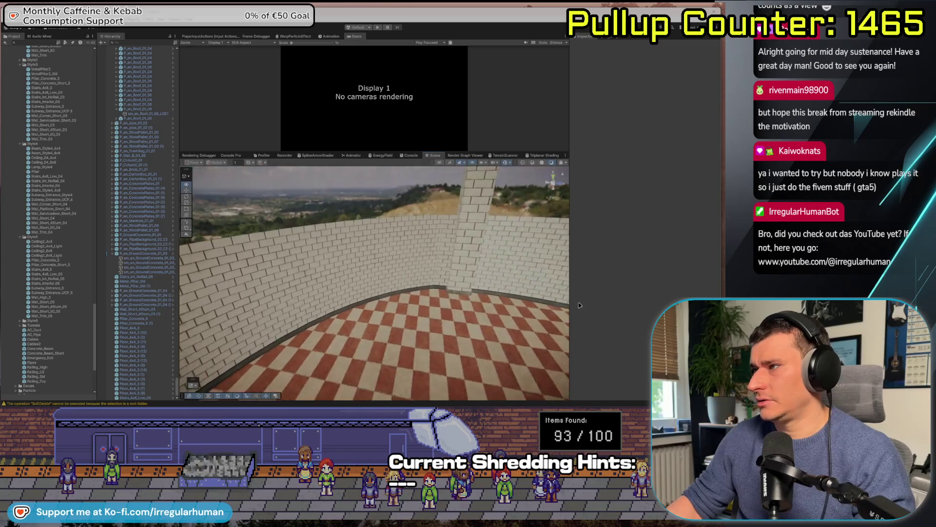
{"action": "left_click", "coordinate": [465, 294]}
{"action": "left_click_drag", "start_coordinate": [450, 291], "coordinate": [322, 289]}
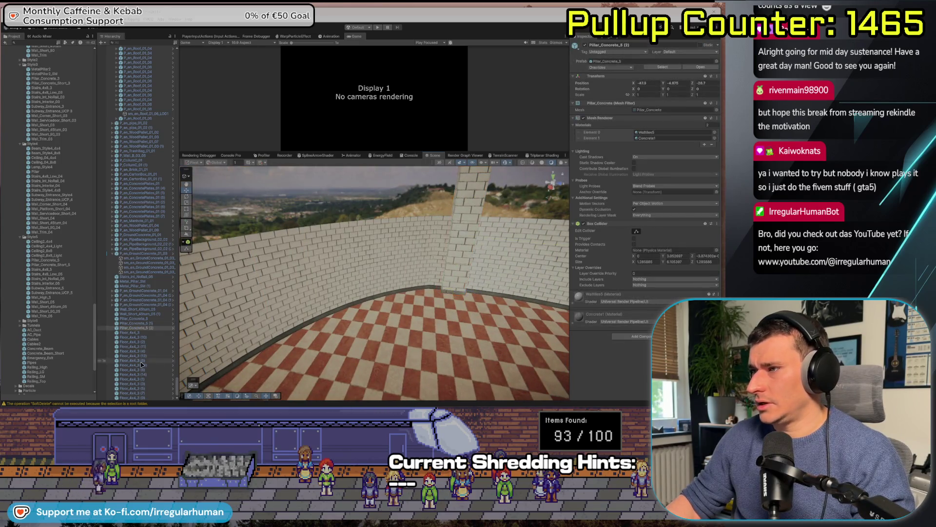
{"action": "key", "text": "f"}
{"action": "mouse_move", "coordinate": [357, 256]}
{"action": "left_mouse_down"}
{"action": "mouse_move", "coordinate": [297, 278]}
{"action": "mouse_move", "coordinate": [279, 305]}
{"action": "left_mouse_up"}
{"action": "left_click", "coordinate": [314, 187]}
Find the Wall_Short_90_05 prefab in the Project panel
{"action": "mouse_move", "coordinate": [313, 187]}
{"action": "left_mouse_down"}
{"action": "mouse_move", "coordinate": [706, 246]}
{"action": "mouse_move", "coordinate": [348, 240]}
{"action": "mouse_move", "coordinate": [474, 278]}
{"action": "mouse_move", "coordinate": [475, 250]}
{"action": "left_mouse_up"}
{"action": "left_click", "coordinate": [49, 288]}
{"action": "key", "text": "Down"}
{"action": "key", "text": "Down"}
{"action": "key", "text": "Down"}
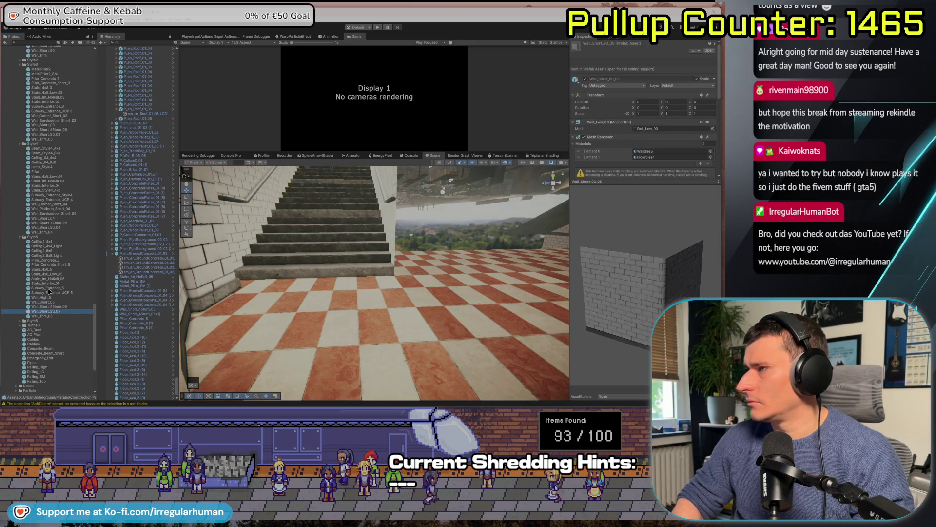
Place a Wall_Short_90_05 corner wall on the checkered landing
{"action": "key", "text": "Down"}
{"action": "key", "text": "Down"}
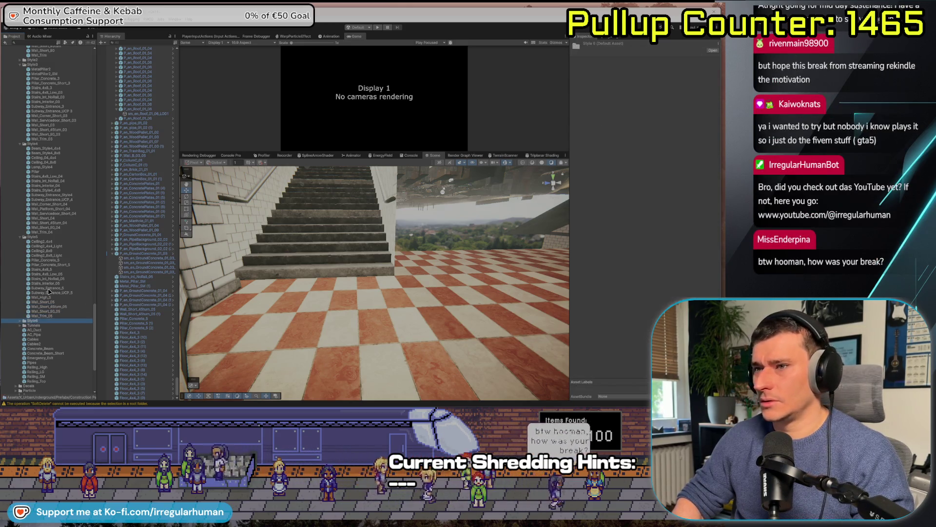
{"action": "key", "text": "Up"}
{"action": "key", "text": "Up"}
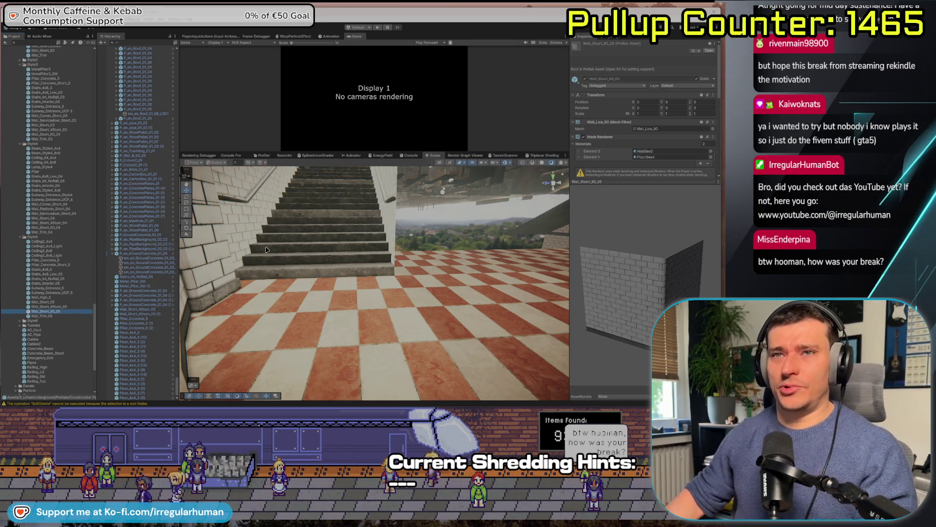
{"action": "left_click_drag", "start_coordinate": [337, 269], "coordinate": [309, 269]}
{"action": "mouse_move", "coordinate": [61, 311]}
{"action": "left_mouse_down"}
{"action": "mouse_move", "coordinate": [434, 330]}
{"action": "mouse_move", "coordinate": [374, 333]}
{"action": "mouse_move", "coordinate": [332, 301]}
{"action": "mouse_move", "coordinate": [434, 338]}
{"action": "mouse_move", "coordinate": [417, 313]}
{"action": "left_mouse_up"}
{"action": "key", "text": "f"}
{"action": "key", "text": "e"}
{"action": "key", "text": "w"}
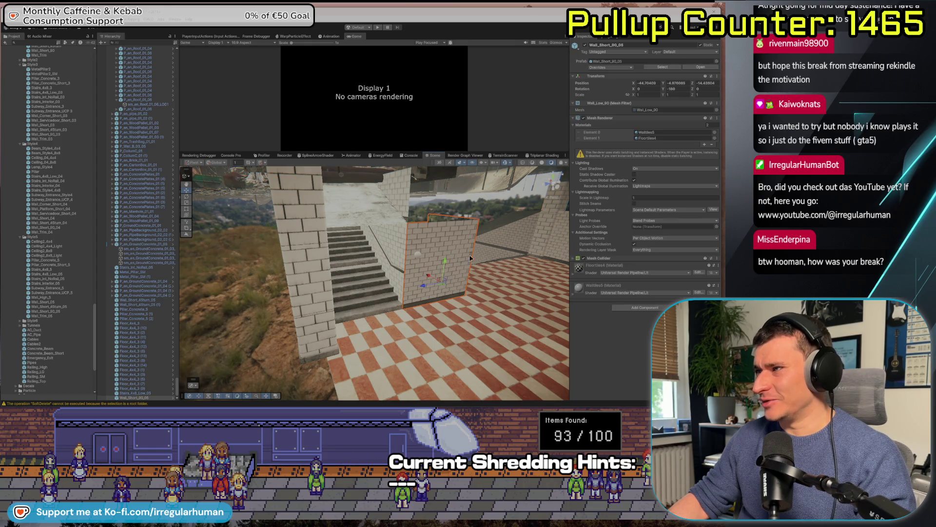
Duplicate the concrete pillar and move the copy to the landing centre
{"action": "left_click", "coordinate": [315, 312]}
{"action": "left_click_drag", "start_coordinate": [316, 312], "coordinate": [334, 294]}
{"action": "key", "text": "ctrl+d"}
{"action": "mouse_move", "coordinate": [273, 346]}
{"action": "left_mouse_down"}
{"action": "mouse_move", "coordinate": [410, 326]}
{"action": "mouse_move", "coordinate": [385, 324]}
{"action": "mouse_move", "coordinate": [427, 314]}
{"action": "mouse_move", "coordinate": [383, 343]}
{"action": "mouse_move", "coordinate": [394, 378]}
{"action": "mouse_move", "coordinate": [399, 370]}
{"action": "mouse_move", "coordinate": [386, 372]}
{"action": "left_mouse_up"}
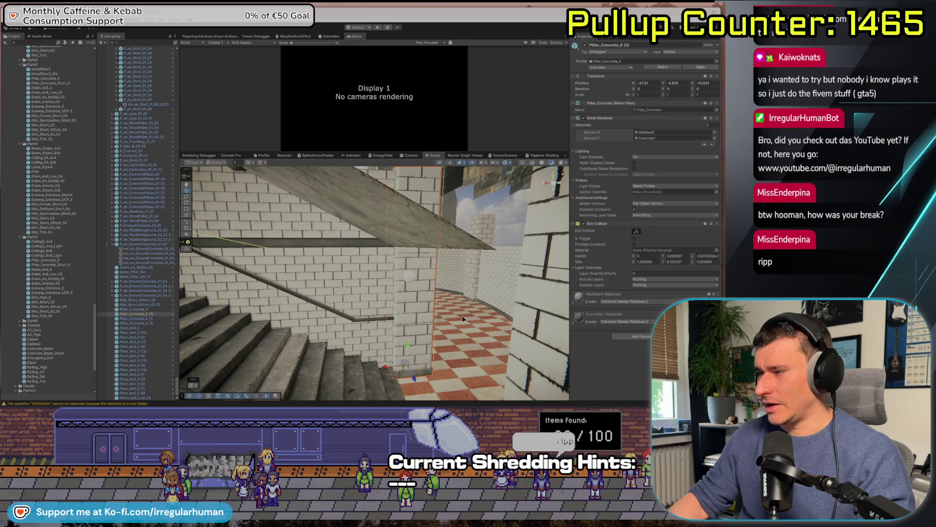
{"action": "mouse_move", "coordinate": [466, 301]}
{"action": "left_mouse_down"}
{"action": "mouse_move", "coordinate": [239, 298]}
{"action": "mouse_move", "coordinate": [361, 326]}
{"action": "mouse_move", "coordinate": [381, 344]}
{"action": "left_mouse_up"}
{"action": "mouse_move", "coordinate": [312, 323]}
{"action": "left_mouse_down"}
{"action": "mouse_move", "coordinate": [466, 340]}
{"action": "mouse_move", "coordinate": [395, 340]}
{"action": "left_mouse_up"}
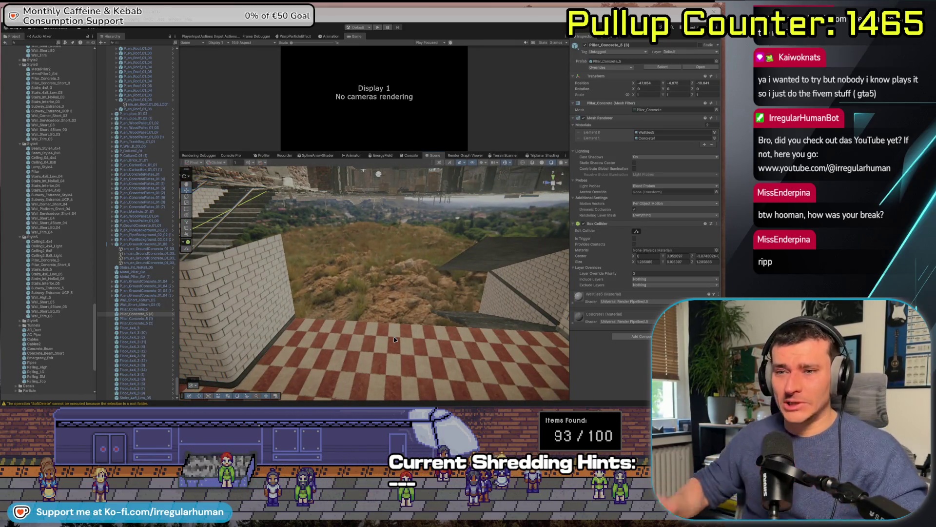
{"action": "key", "text": "f"}
Duplicate the pillar again and position the second copy at the tiled corner
{"action": "key", "text": "ctrl+d"}
{"action": "left_click_drag", "start_coordinate": [234, 312], "coordinate": [399, 293]}
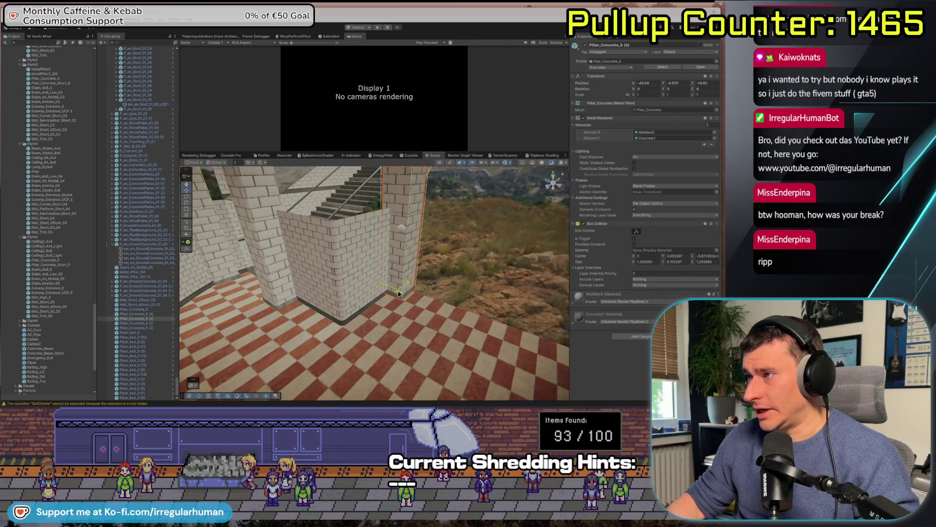
{"action": "left_click_drag", "start_coordinate": [239, 313], "coordinate": [407, 383]}
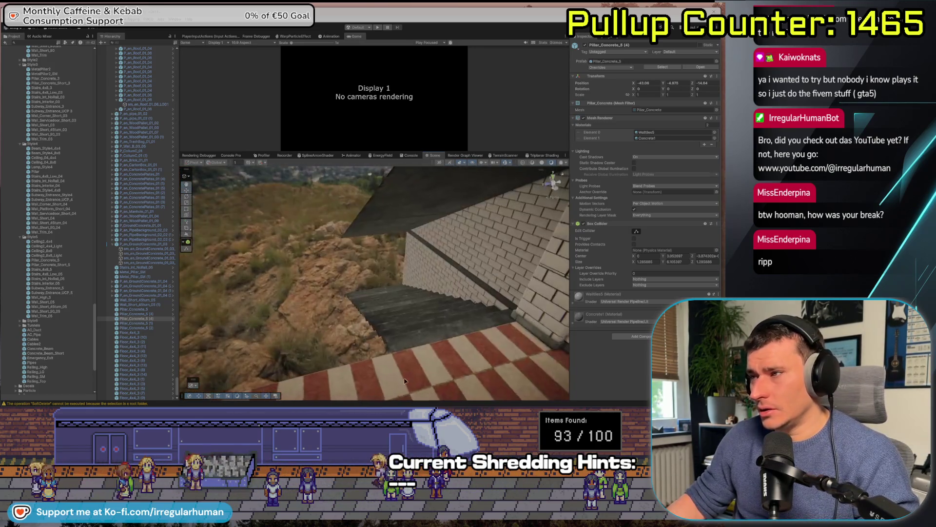
{"action": "left_click", "coordinate": [295, 320]}
{"action": "left_click_drag", "start_coordinate": [288, 328], "coordinate": [388, 295]}
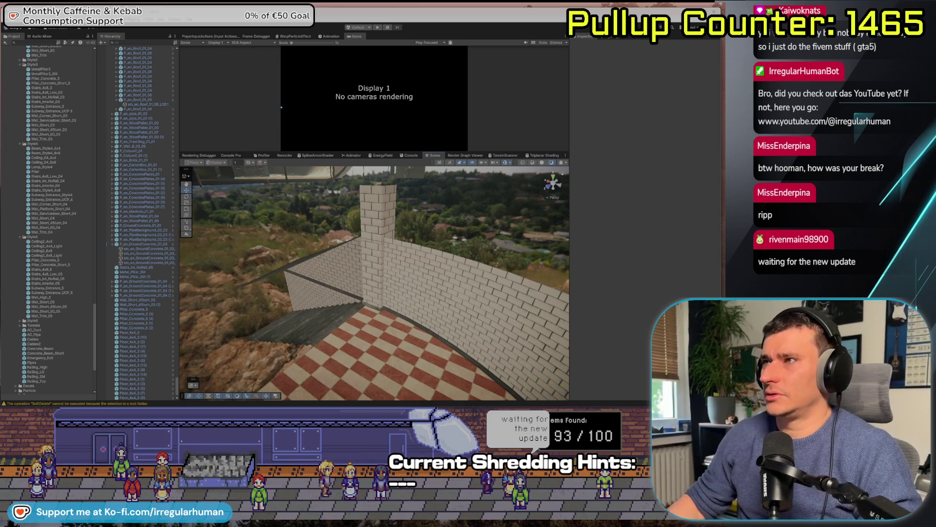
{"action": "scroll", "coordinate": [68, 181], "scroll_direction": "up", "scroll_amount": 5}
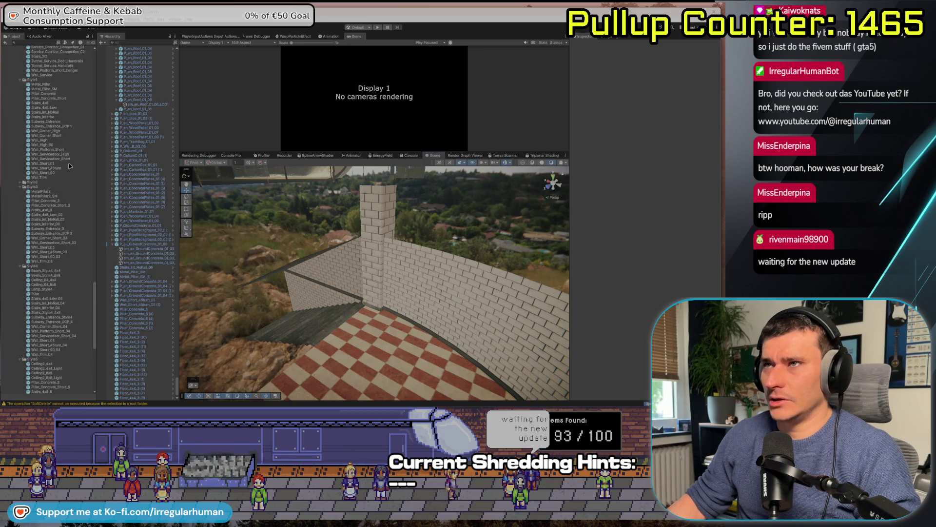
Open Window > Multiplayer > Multiplayer Play Mode and dock it with the bottom panels
{"action": "left_click", "coordinate": [175, 19]}
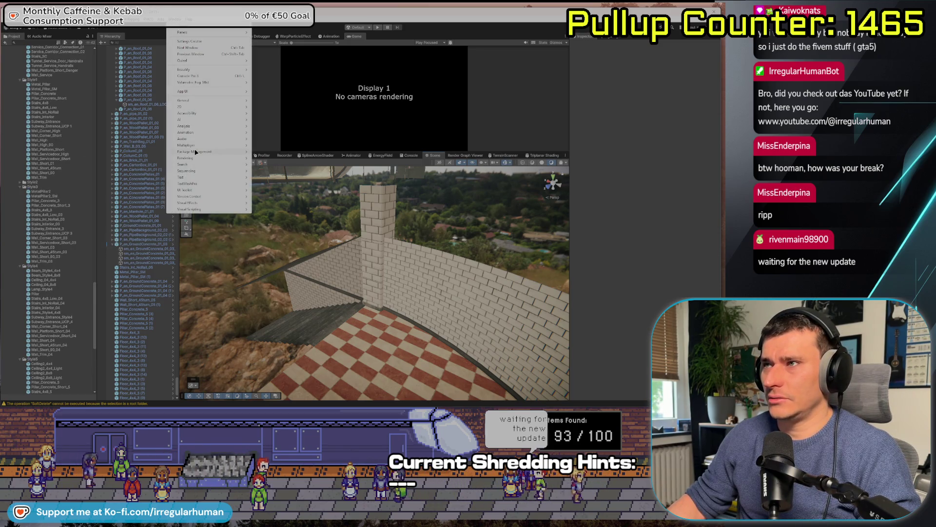
{"action": "mouse_move", "coordinate": [210, 145]}
{"action": "left_click", "coordinate": [278, 157]}
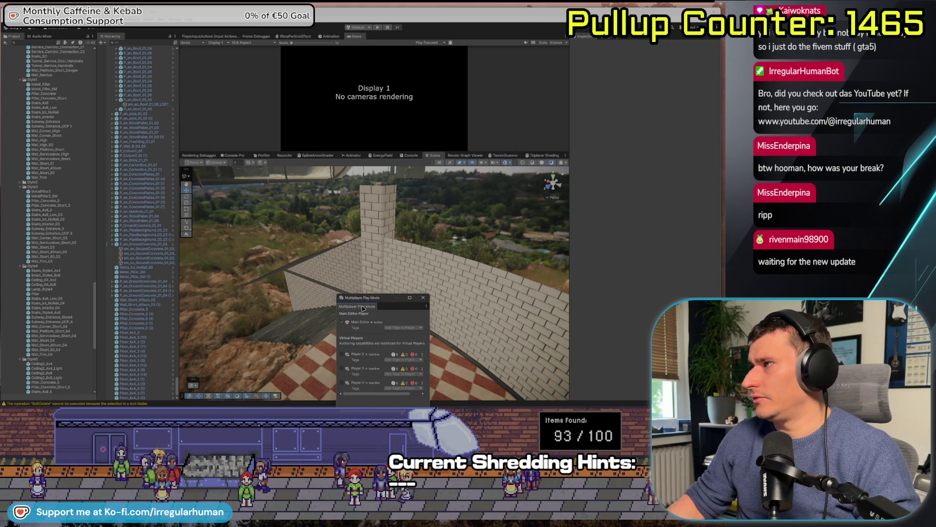
{"action": "mouse_move", "coordinate": [361, 309]}
{"action": "left_mouse_down"}
{"action": "mouse_move", "coordinate": [370, 159]}
{"action": "mouse_move", "coordinate": [415, 213]}
{"action": "left_mouse_up"}
Expand Assets/Scenes and open the CORE SCENE
{"action": "scroll", "coordinate": [29, 136], "scroll_direction": "up", "scroll_amount": 10}
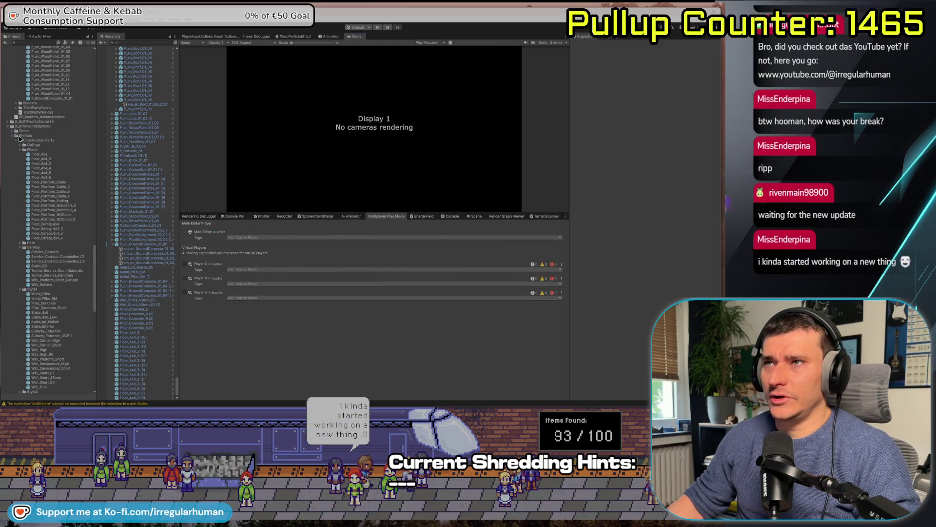
{"action": "scroll", "coordinate": [13, 126], "scroll_direction": "up", "scroll_amount": 15}
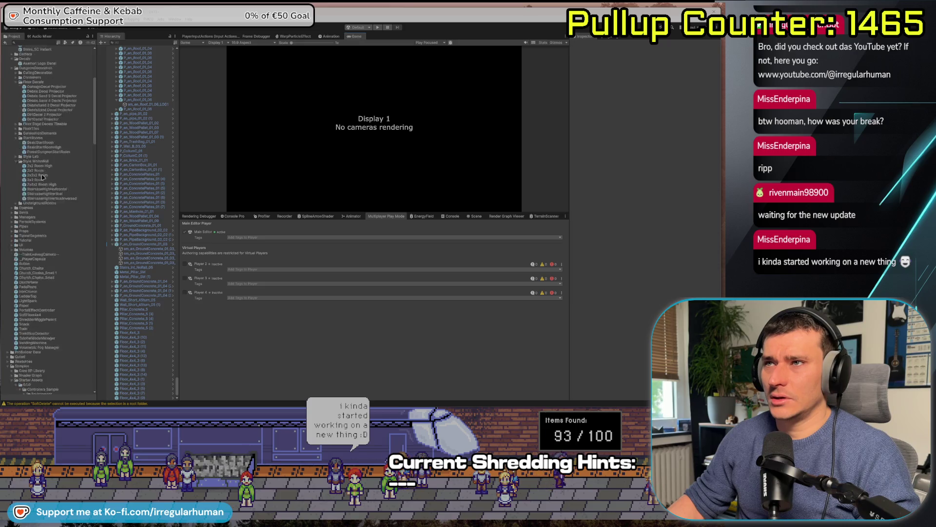
{"action": "scroll", "coordinate": [43, 185], "scroll_direction": "down", "scroll_amount": 5}
{"action": "scroll", "coordinate": [33, 253], "scroll_direction": "down", "scroll_amount": 8}
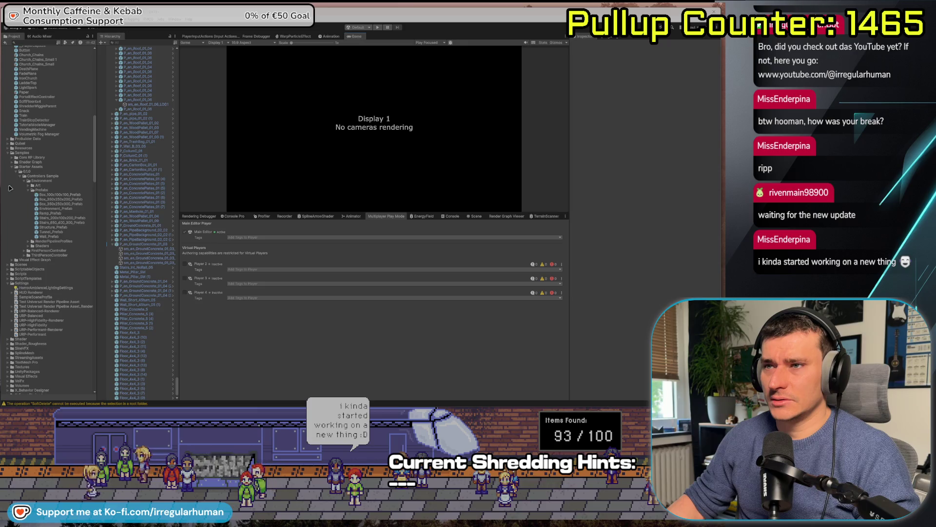
{"action": "left_click", "coordinate": [10, 264]}
{"action": "scroll", "coordinate": [33, 305], "scroll_direction": "down", "scroll_amount": 2}
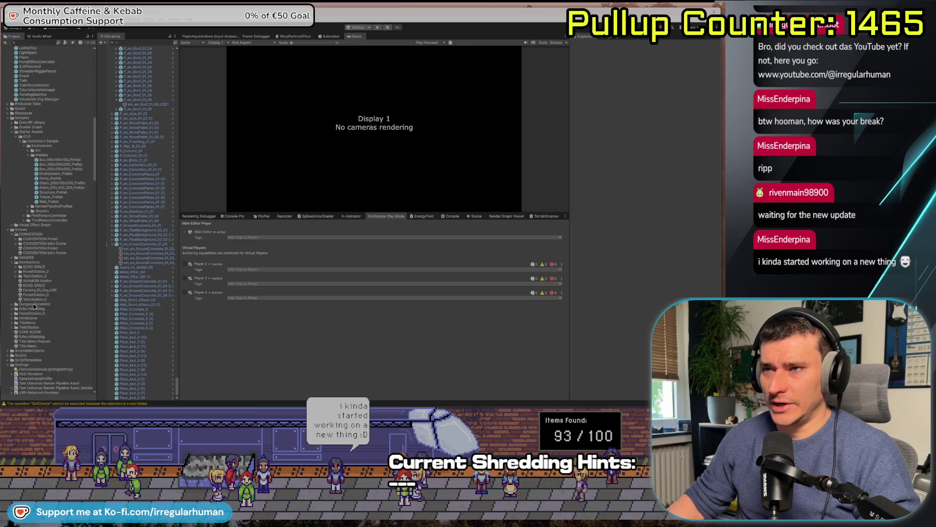
{"action": "left_click", "coordinate": [31, 332]}
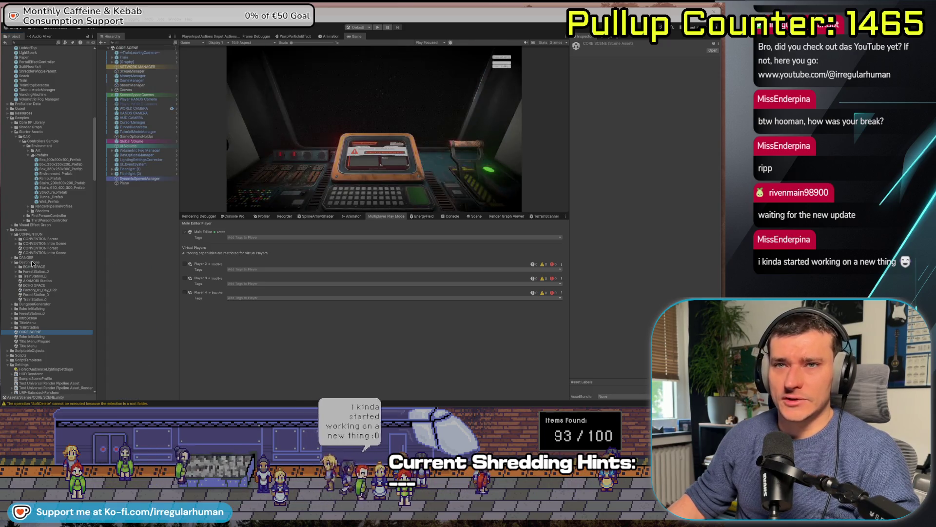
Set NETWORK MANAGER's Initial Destination Scene to CONVENTION Intro Scene, enable Player 2, and press Play
{"action": "left_click_drag", "start_coordinate": [285, 213], "coordinate": [280, 267]}
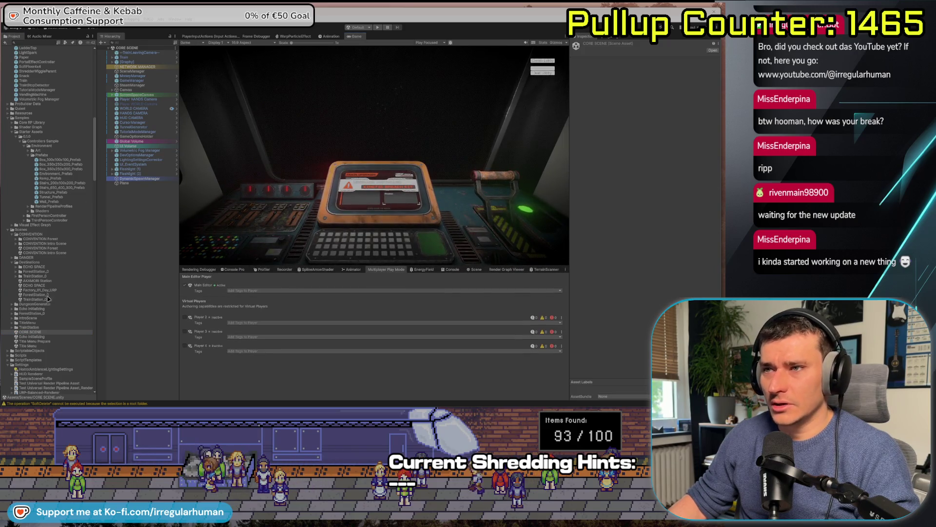
{"action": "left_click", "coordinate": [35, 253]}
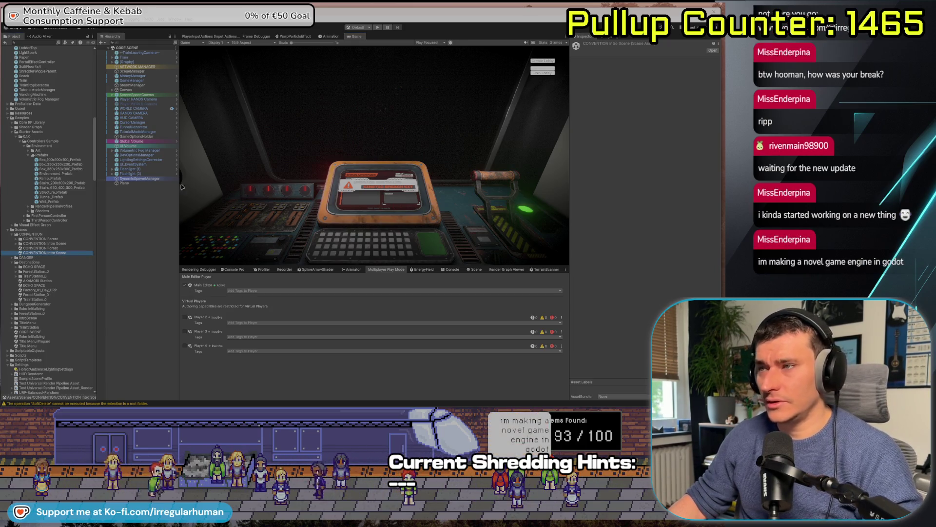
{"action": "left_click", "coordinate": [153, 67]}
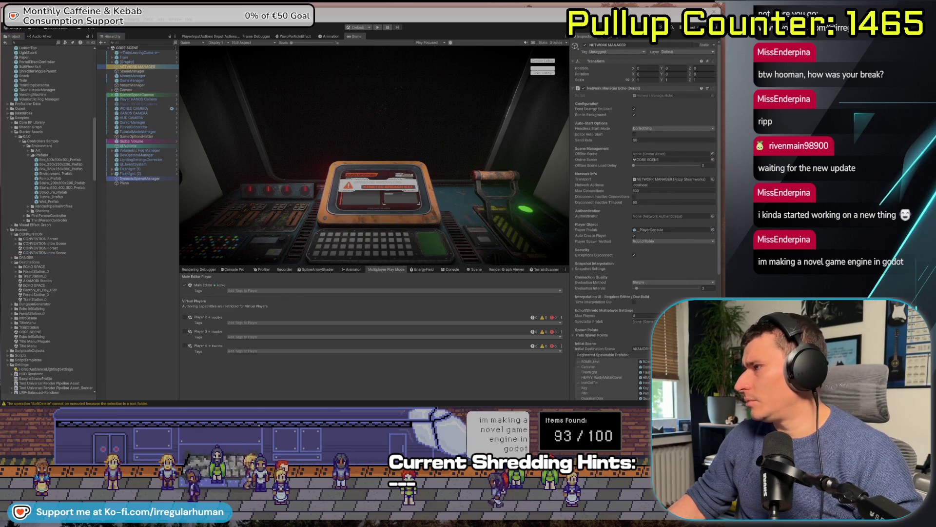
{"action": "left_click", "coordinate": [678, 348]}
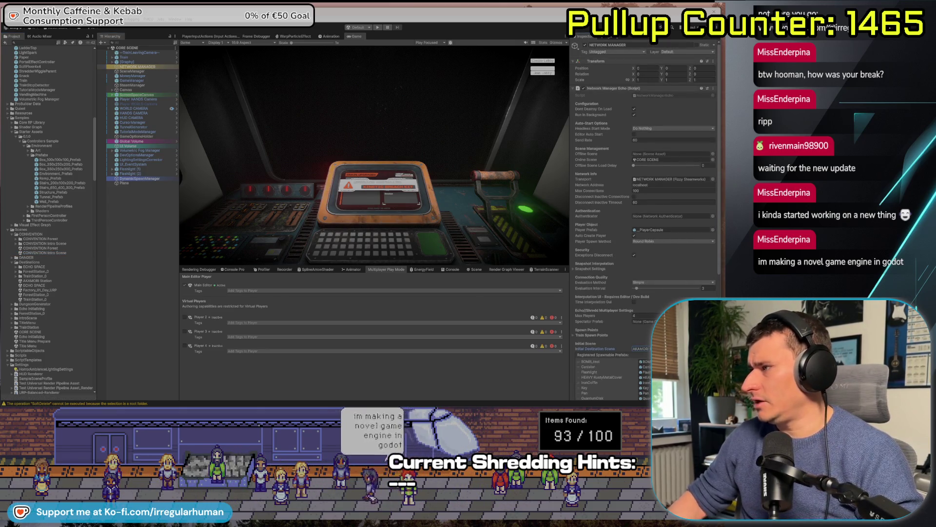
{"action": "left_click", "coordinate": [43, 253]}
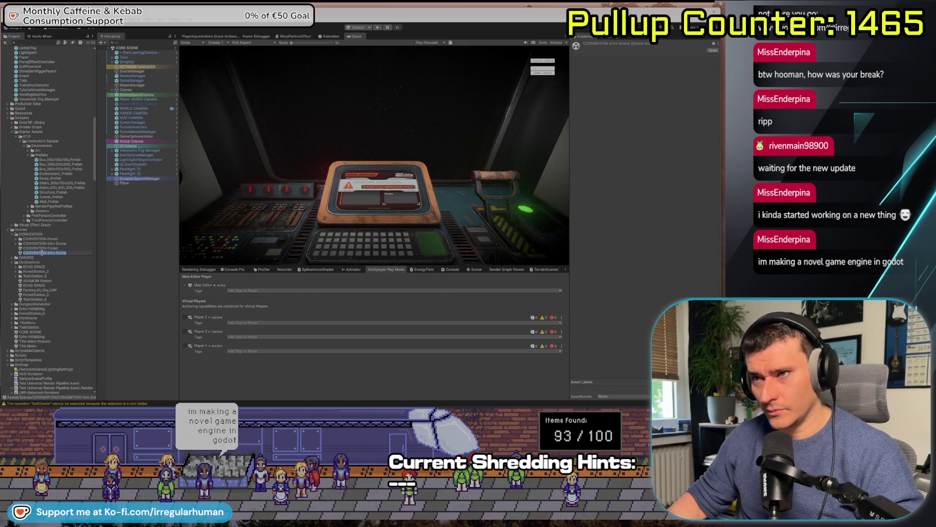
{"action": "left_click", "coordinate": [139, 67]}
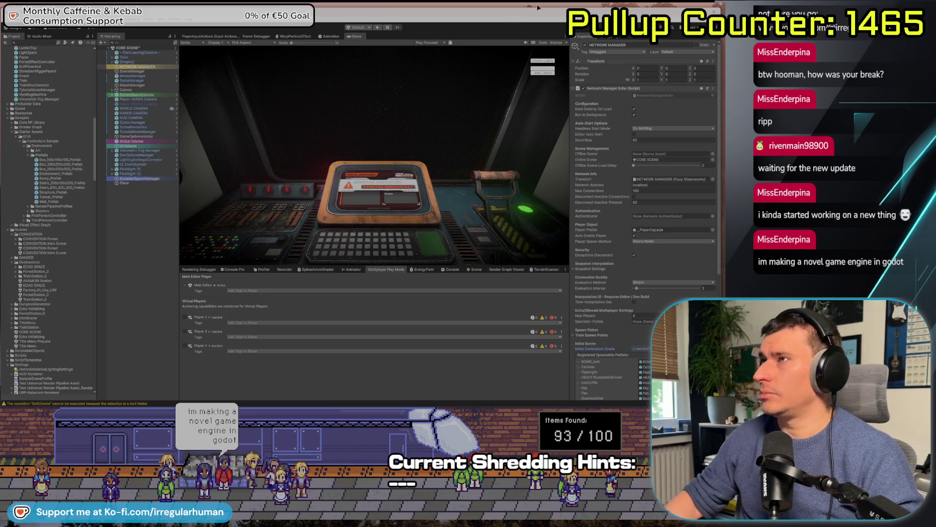
{"action": "left_click", "coordinate": [184, 317]}
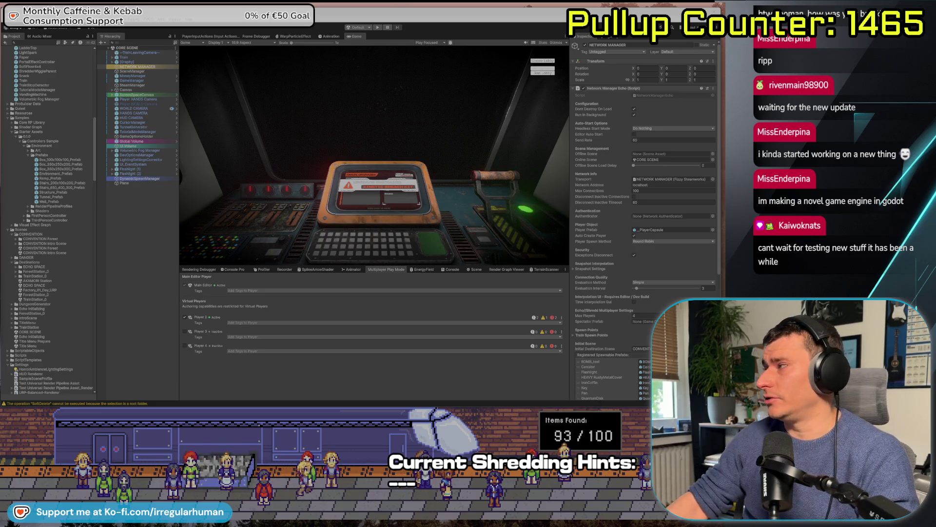
{"action": "left_click", "coordinate": [378, 27]}
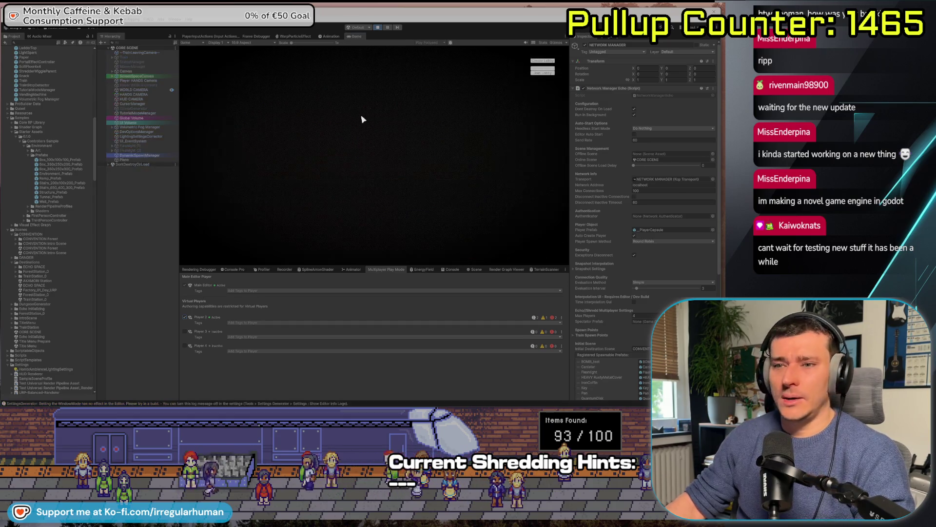
Join the game and browse TrainOS Train Upgrades down to the Rail Periscope Unit
{"action": "left_click", "coordinate": [546, 61]}
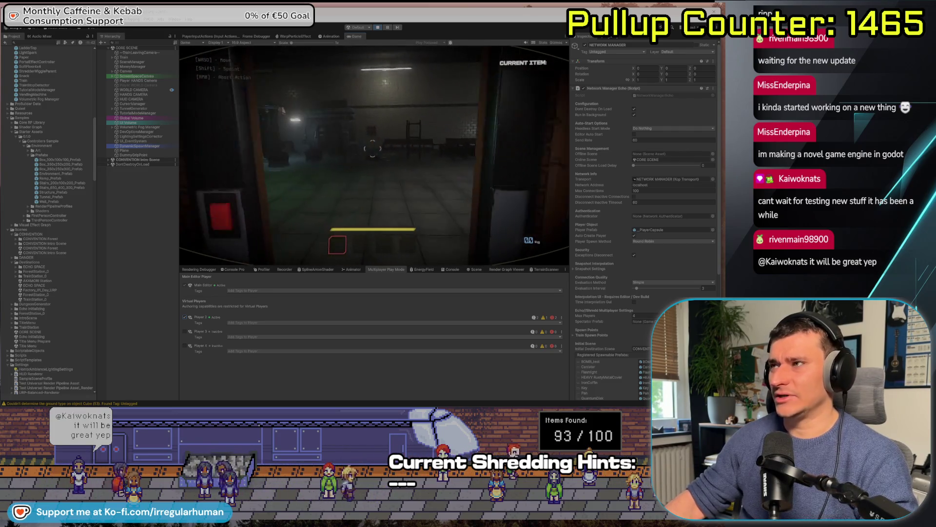
{"action": "key", "text": "e"}
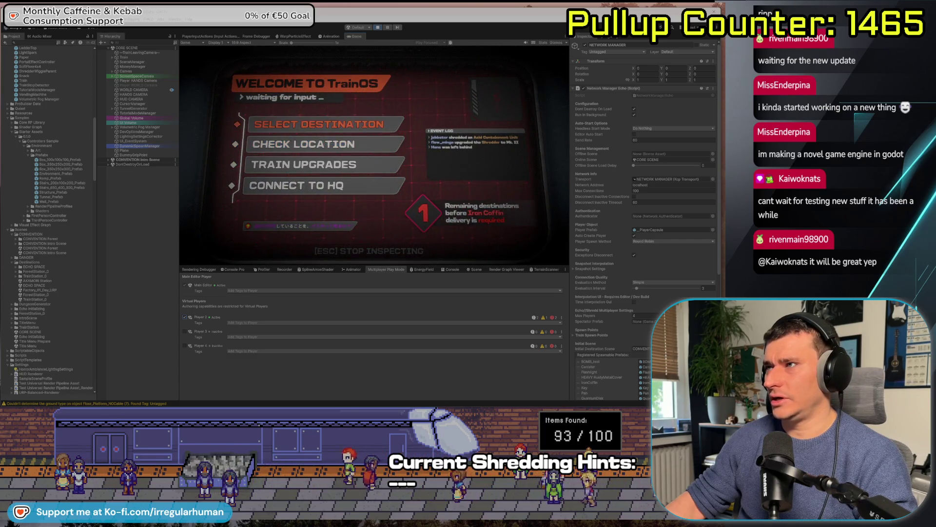
{"action": "key", "text": "Down"}
{"action": "key", "text": "Down"}
{"action": "key", "text": "Return"}
{"action": "key", "text": "Down"}
{"action": "key", "text": "Down"}
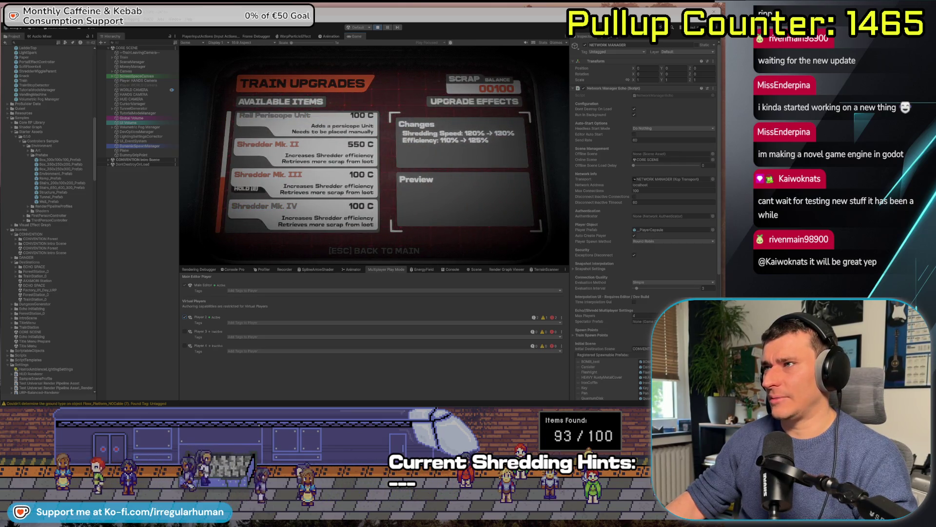
{"action": "key", "text": "Up"}
{"action": "key", "text": "Up"}
{"action": "key", "text": "Up"}
{"action": "key", "text": "Down"}
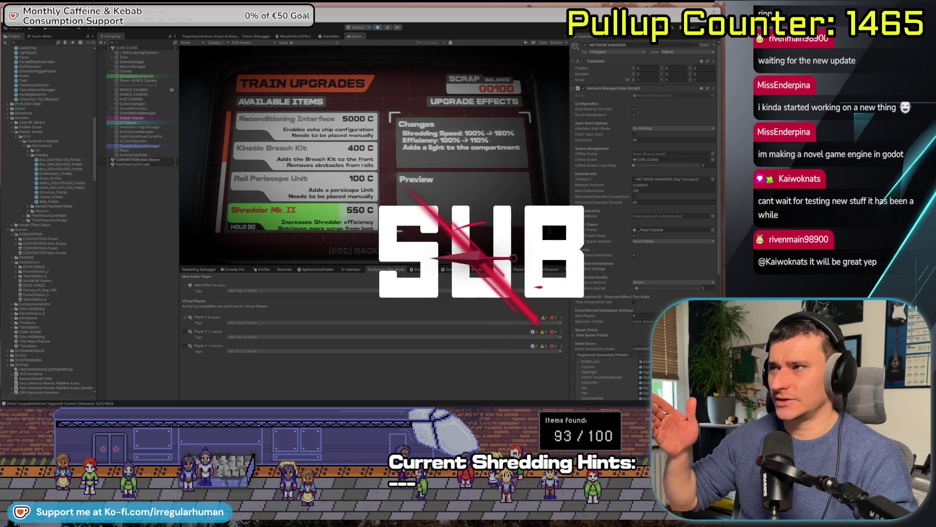
{"action": "key", "text": "Up"}
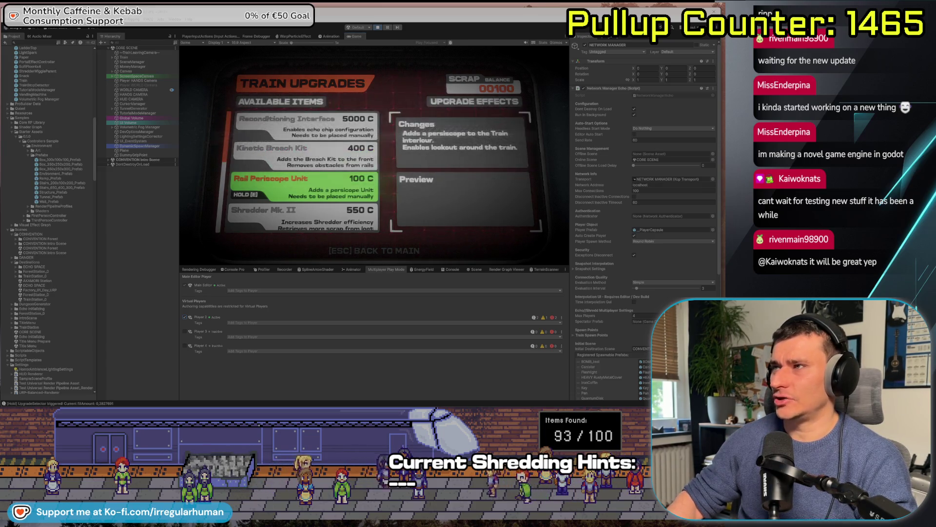
{"action": "key", "text": "Escape"}
{"action": "key", "text": "Escape"}
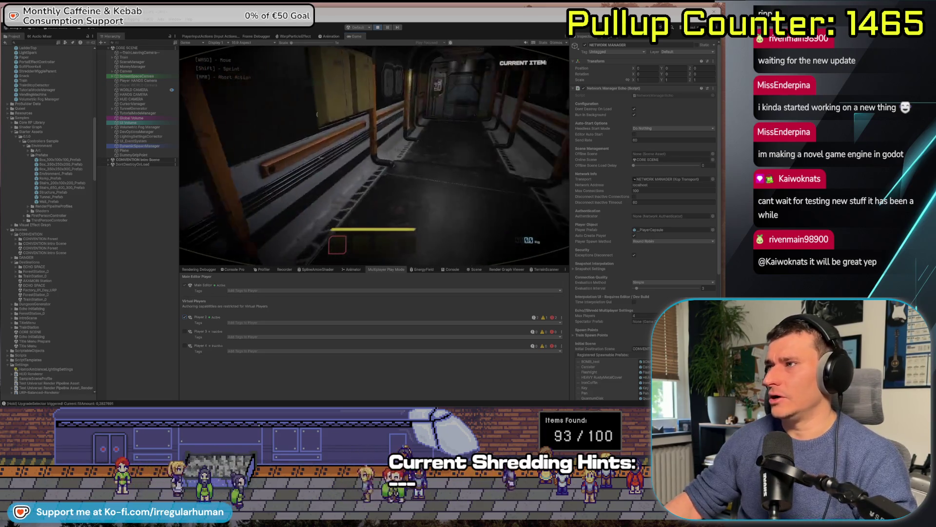
Walk through the doorway to the scrap terminal, leave it, and turn Player 2 toward the train
{"action": "key", "text": "w"}
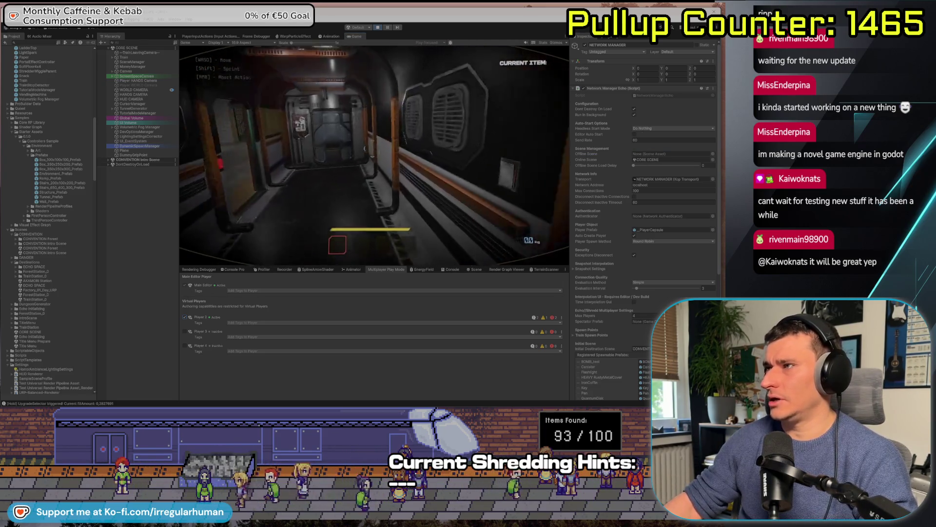
{"action": "key", "text": "w"}
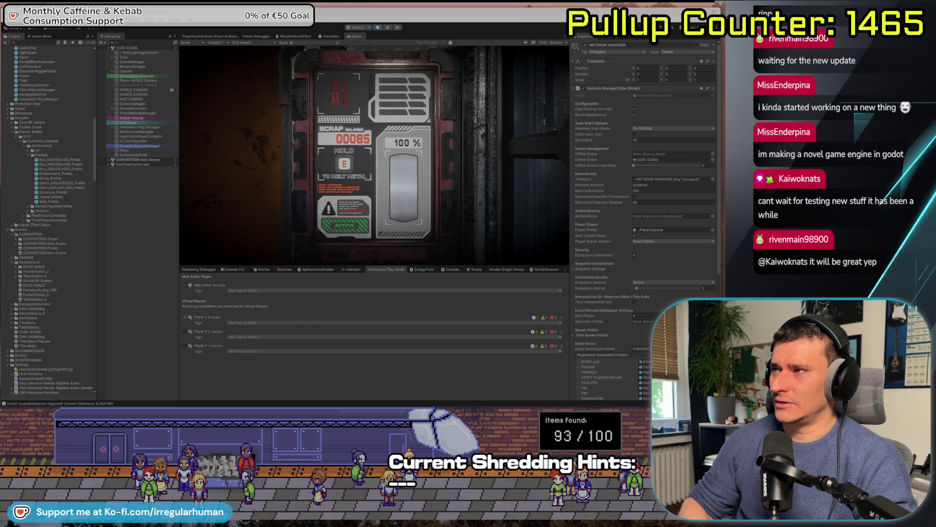
{"action": "key", "text": "Escape"}
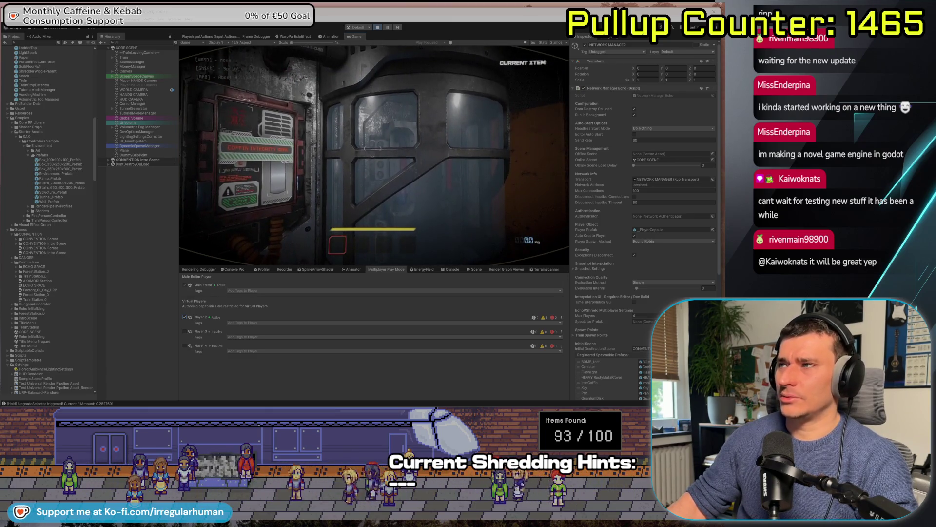
{"action": "mouse_move", "coordinate": [373, 149]}
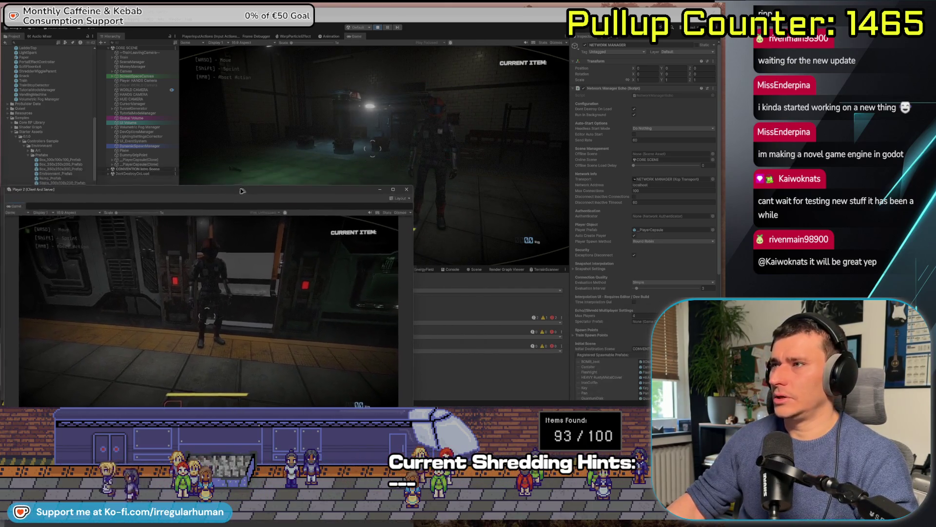
{"action": "left_click_drag", "start_coordinate": [231, 168], "coordinate": [232, 171]}
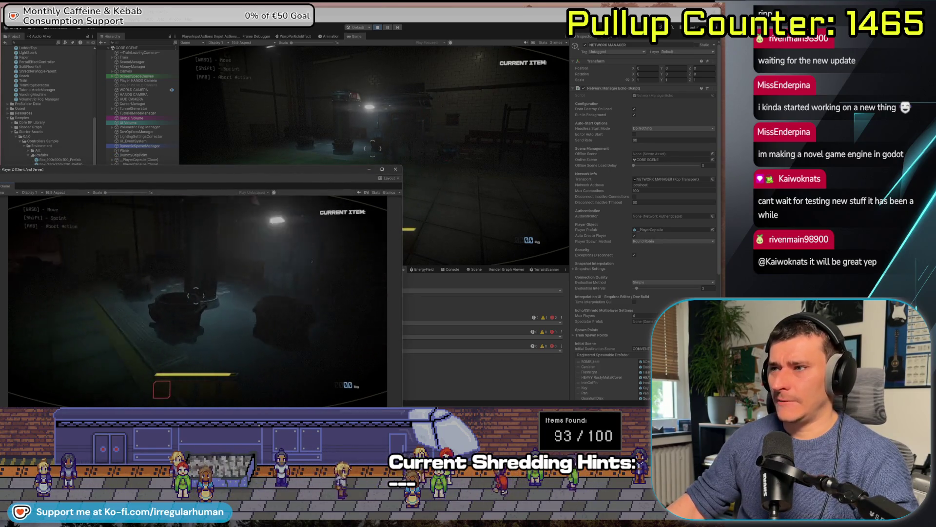
Have Player 2 pick up the rusty metal cover, then check the host's TrainOS destination map
{"action": "key", "text": "e"}
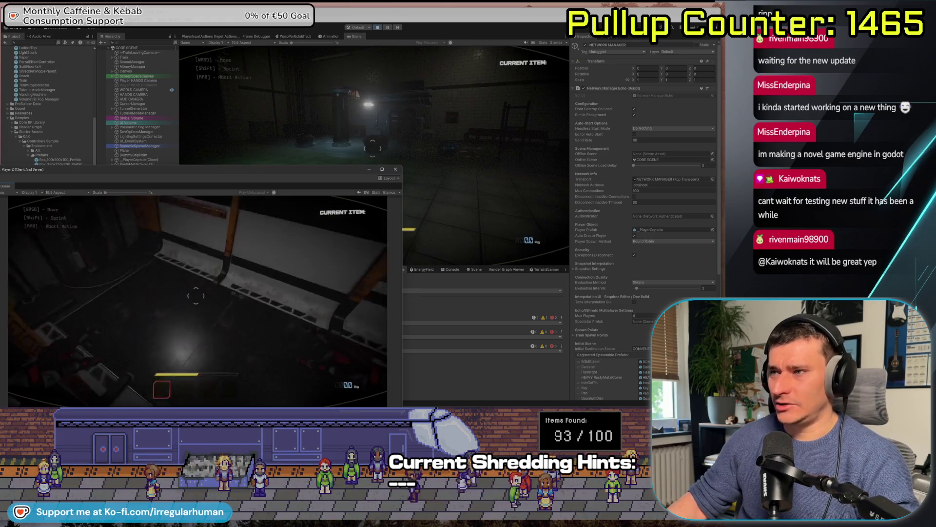
{"action": "key", "text": "alt+Tab"}
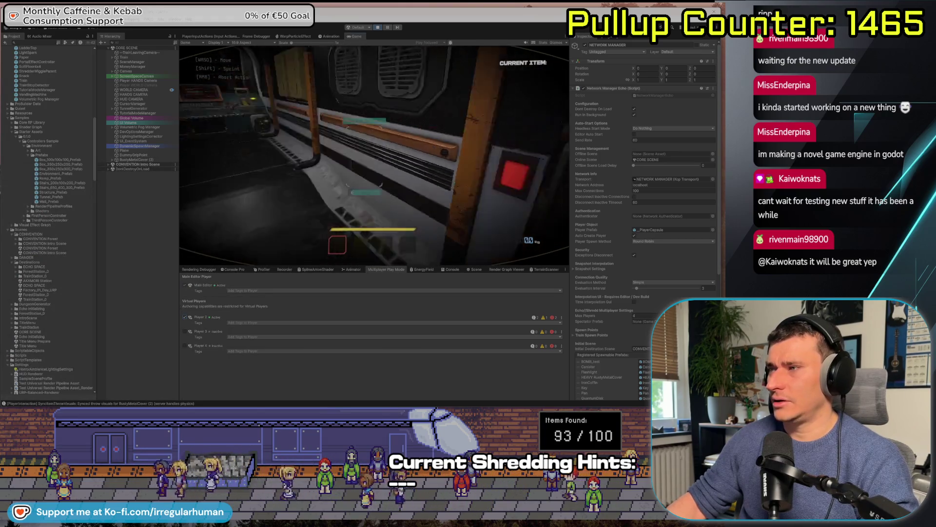
{"action": "key", "text": "e"}
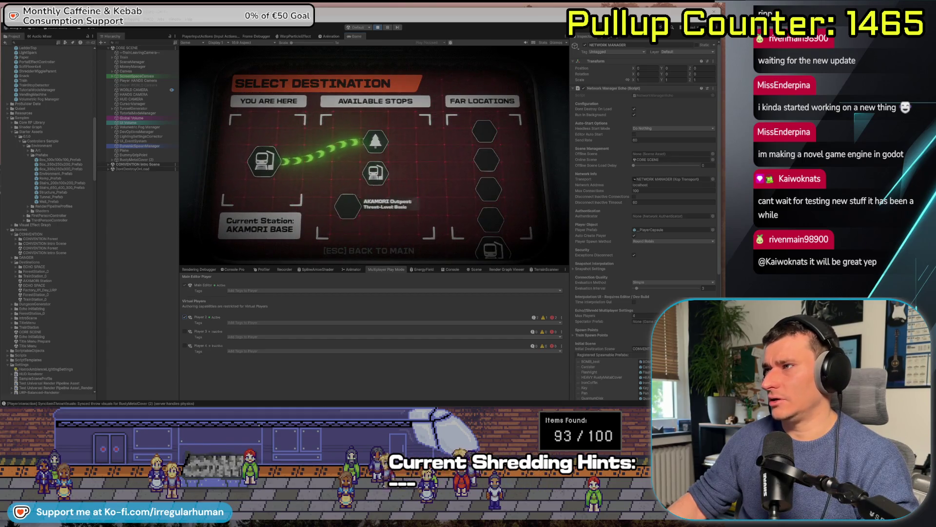
{"action": "key", "text": "Escape"}
{"action": "key", "text": "Escape"}
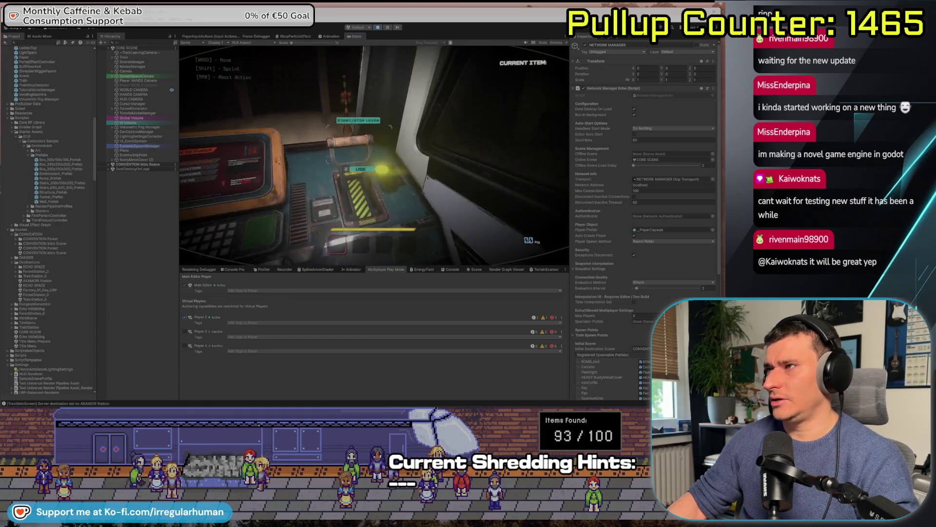
{"action": "key", "text": "e"}
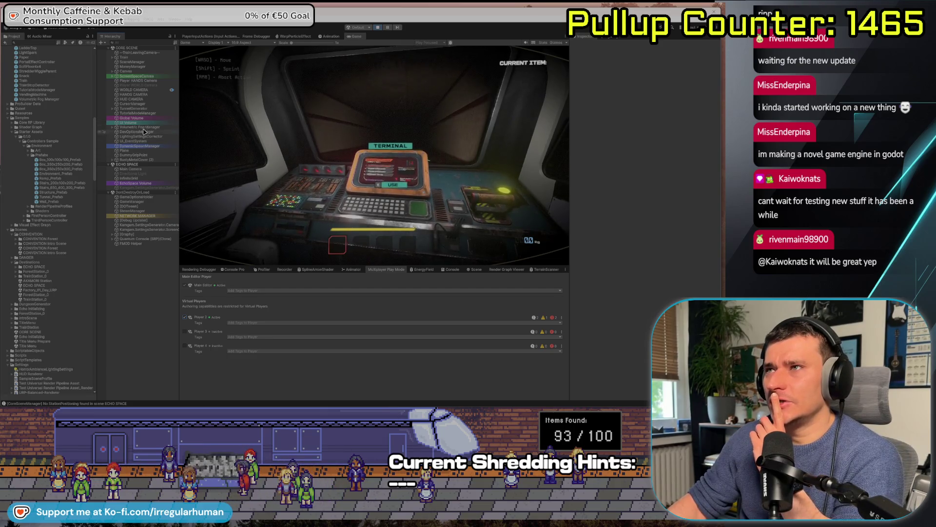
{"action": "left_click", "coordinate": [137, 41]}
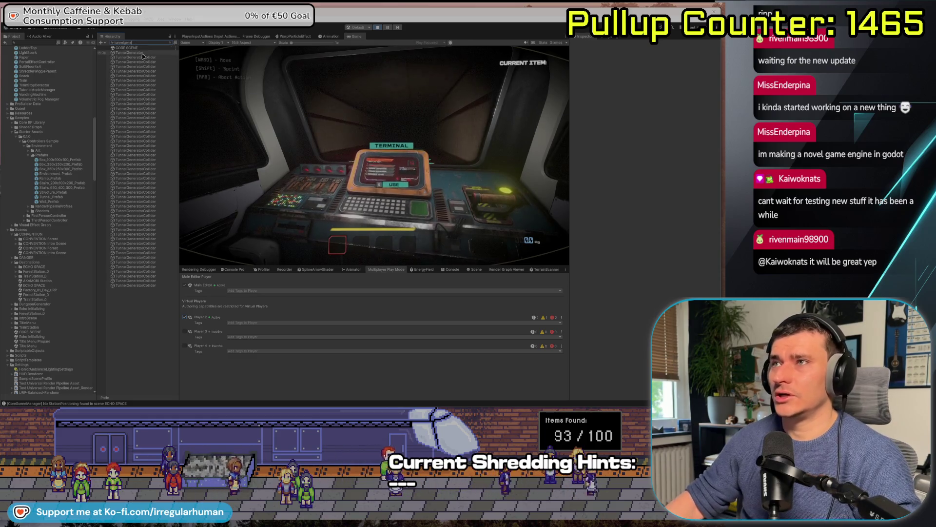
Select TunnelGenerator to show its Inspector settings, then pause and stop the running game
{"action": "key", "text": "Down"}
{"action": "left_click", "coordinate": [171, 43]}
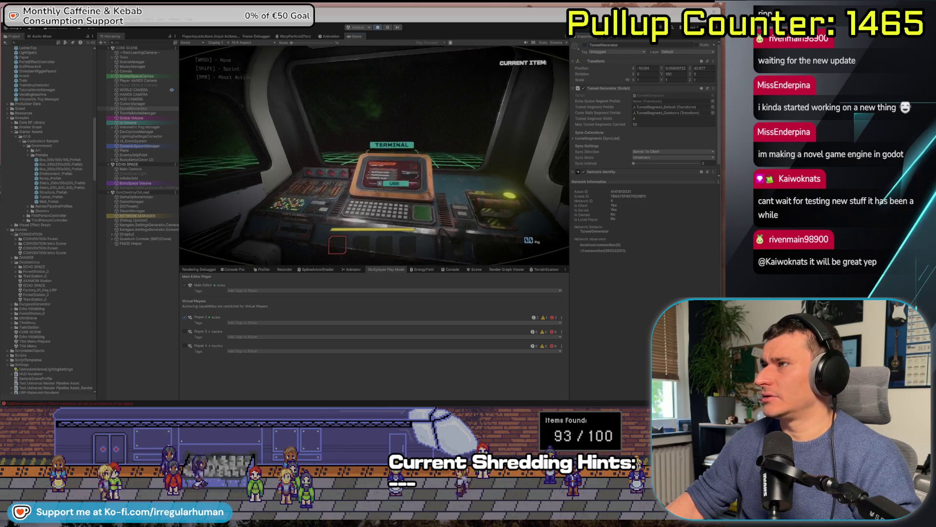
{"action": "left_click", "coordinate": [373, 148]}
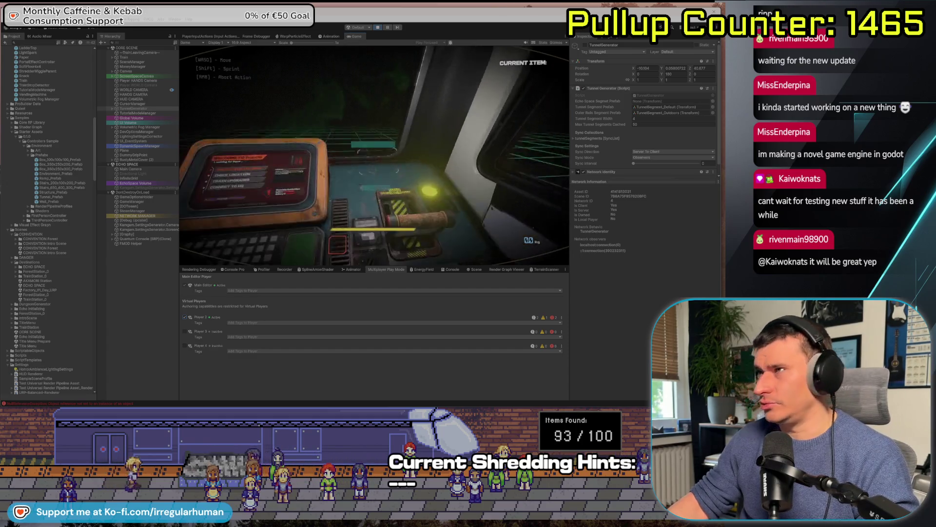
{"action": "key", "text": "Escape"}
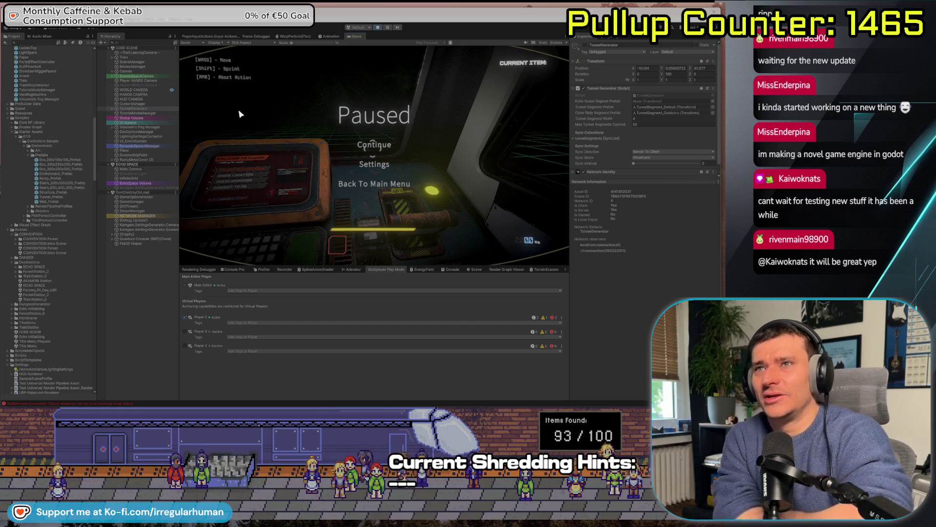
{"action": "left_click", "coordinate": [376, 28]}
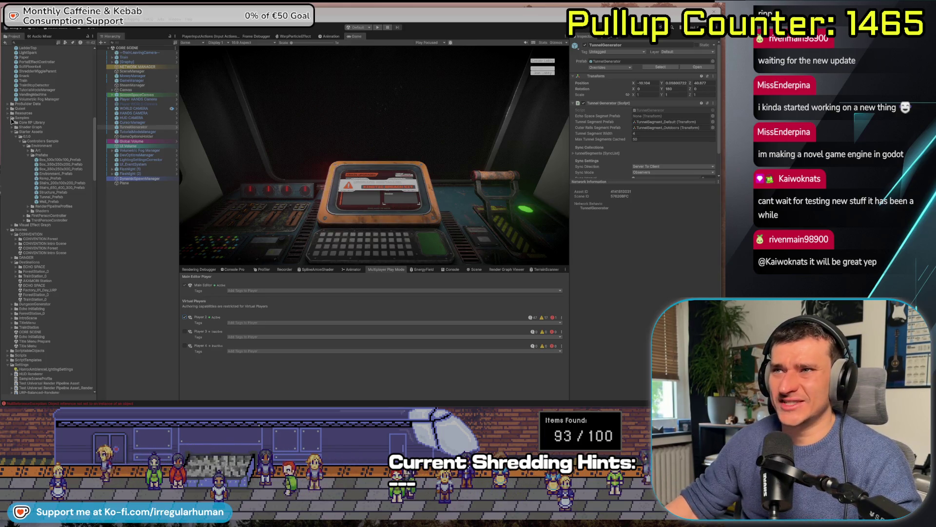
Collapse the Prefabs and Samples folders and open the ECHO SPACE scene
{"action": "scroll", "coordinate": [26, 191], "scroll_direction": "down", "scroll_amount": 10}
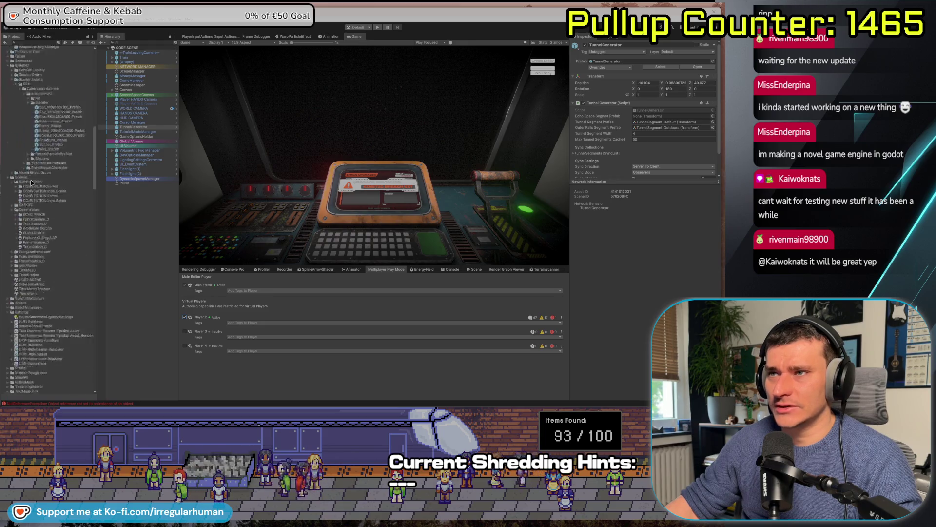
{"action": "scroll", "coordinate": [39, 190], "scroll_direction": "up", "scroll_amount": 20}
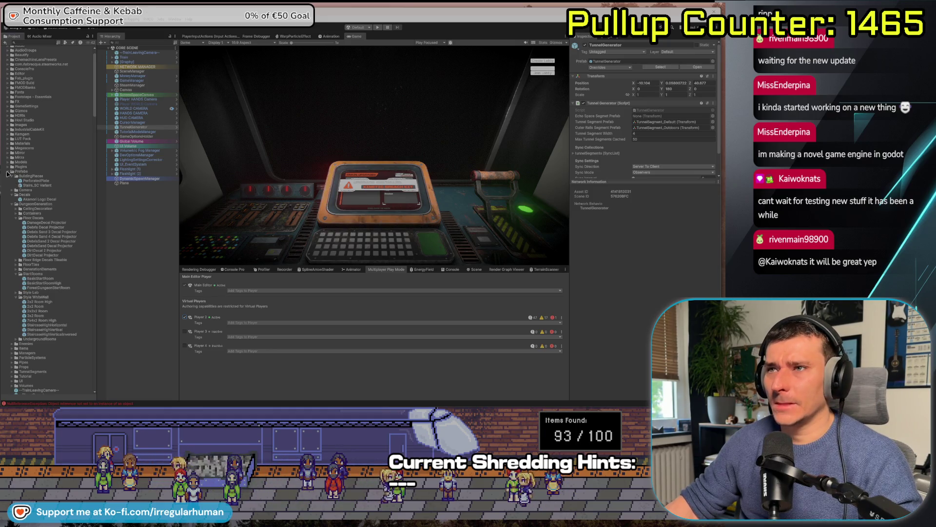
{"action": "left_click", "coordinate": [8, 172]}
{"action": "left_click", "coordinate": [7, 190]}
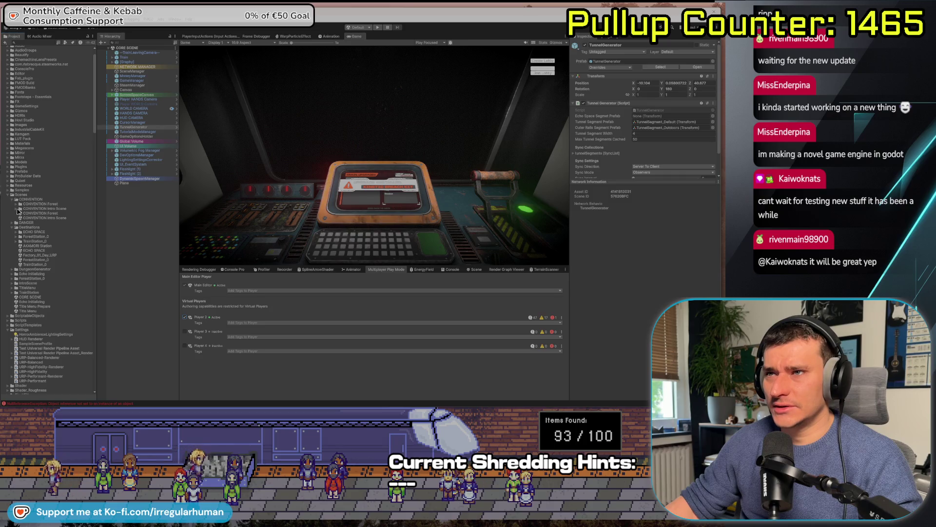
{"action": "double_click", "coordinate": [38, 251]}
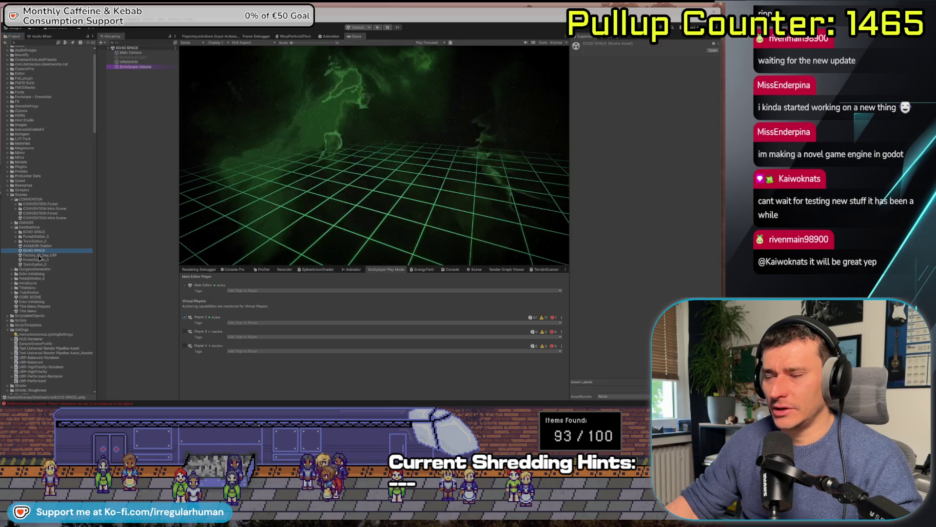
Show the Scene view below the Game view and orbit over the green grid
{"action": "left_click", "coordinate": [423, 111]}
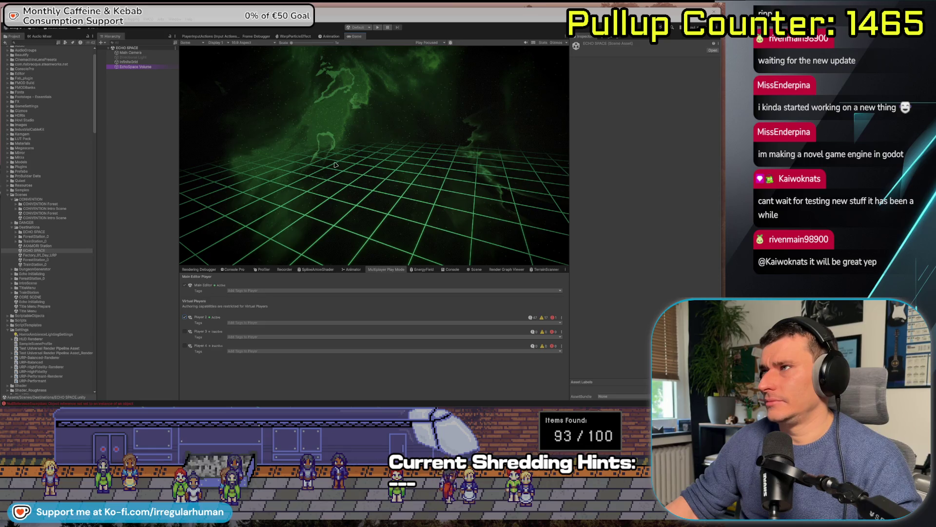
{"action": "left_click", "coordinate": [475, 269]}
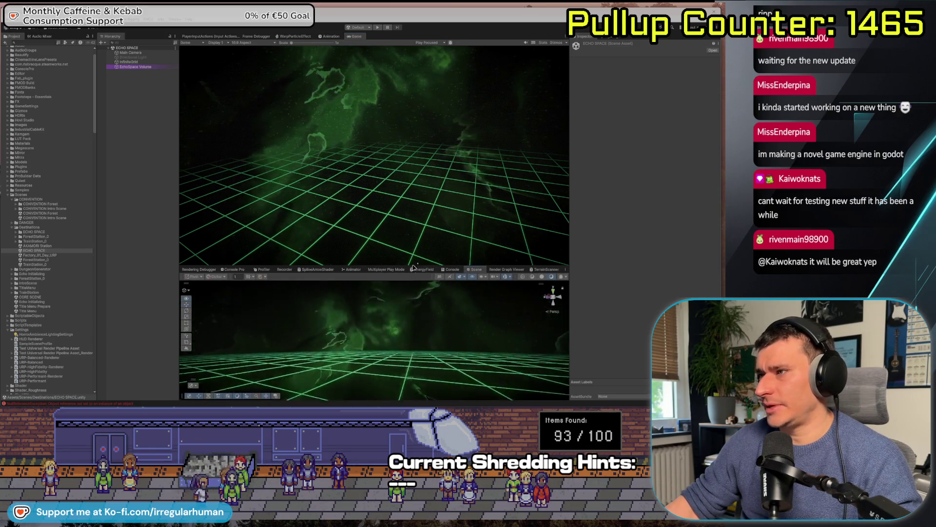
{"action": "left_click_drag", "start_coordinate": [512, 320], "coordinate": [512, 320]}
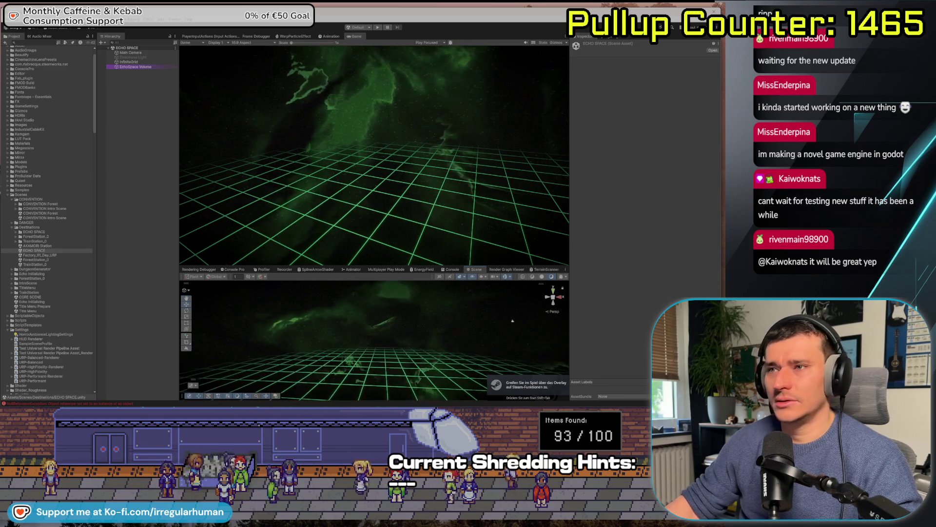
{"action": "left_click", "coordinate": [73, 255]}
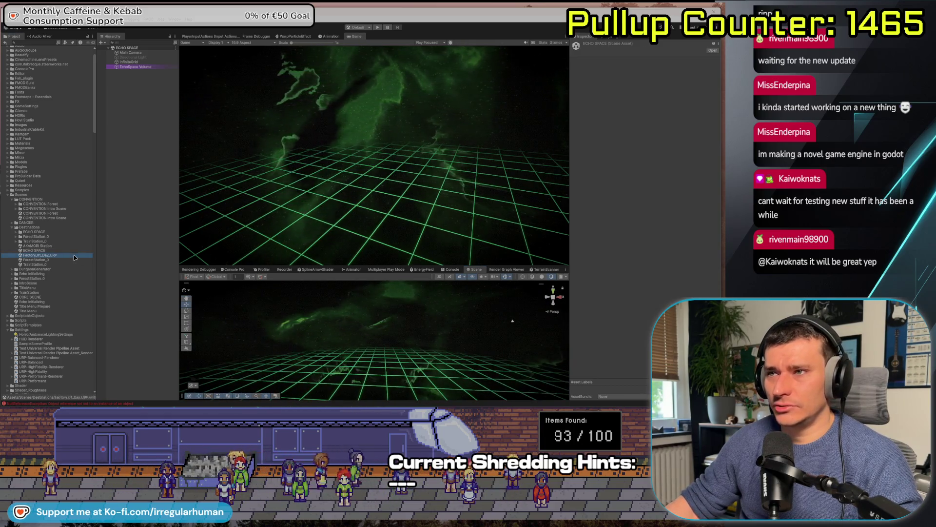
Reopen Factory_01_Day_URP, enlarge the Scene view and face the tiled floor and brick walls
{"action": "double_click", "coordinate": [73, 255]}
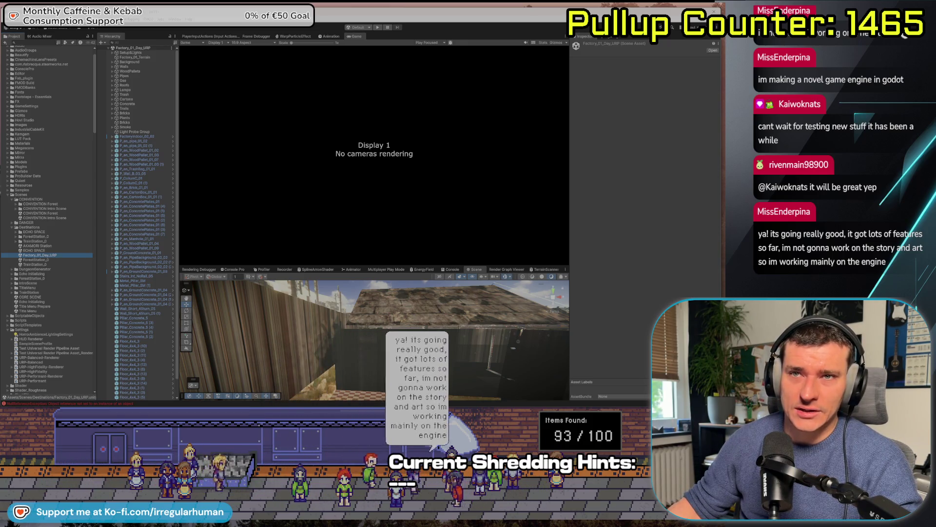
{"action": "scroll", "coordinate": [436, 302], "scroll_direction": "up", "scroll_amount": 5}
{"action": "left_click_drag", "start_coordinate": [426, 265], "coordinate": [426, 128]}
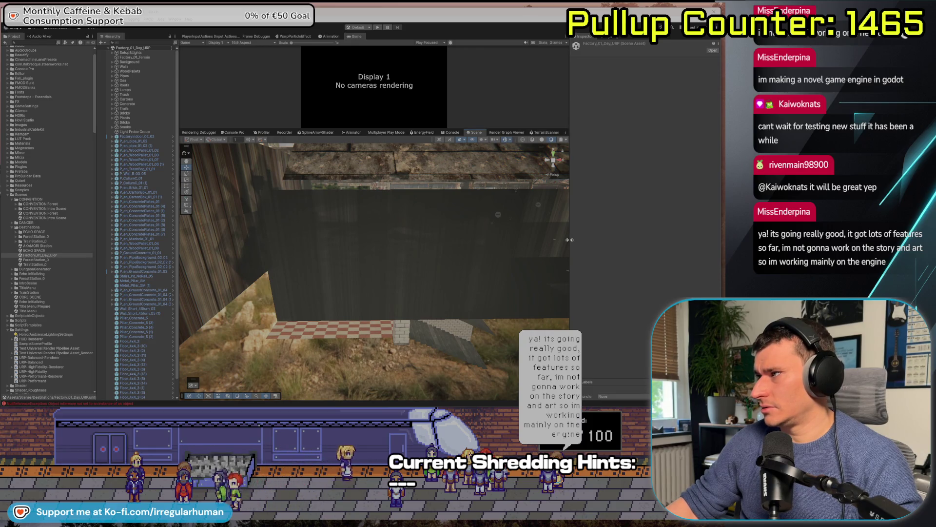
{"action": "left_click_drag", "start_coordinate": [569, 240], "coordinate": [613, 239]}
{"action": "mouse_move", "coordinate": [487, 273]}
{"action": "left_mouse_down"}
{"action": "mouse_move", "coordinate": [430, 319]}
{"action": "mouse_move", "coordinate": [492, 270]}
{"action": "mouse_move", "coordinate": [196, 258]}
{"action": "mouse_move", "coordinate": [353, 267]}
{"action": "left_mouse_up"}
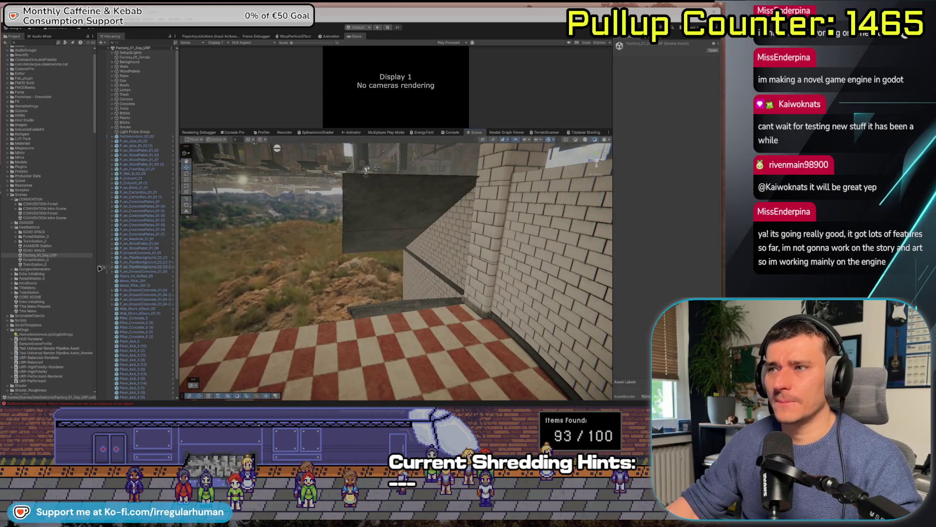
{"action": "scroll", "coordinate": [54, 219], "scroll_direction": "down", "scroll_amount": 15}
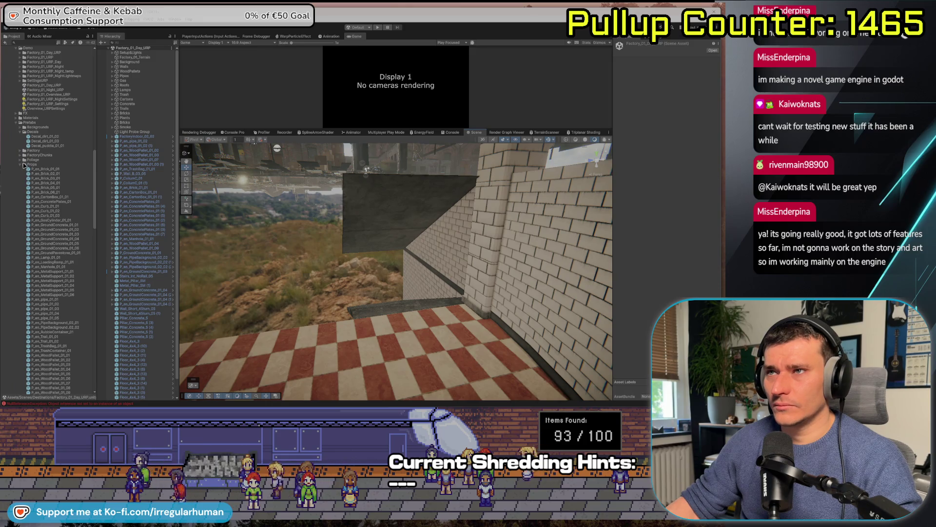
Duplicate the brick pillar standing on the tiled landing
{"action": "left_click", "coordinate": [52, 202]}
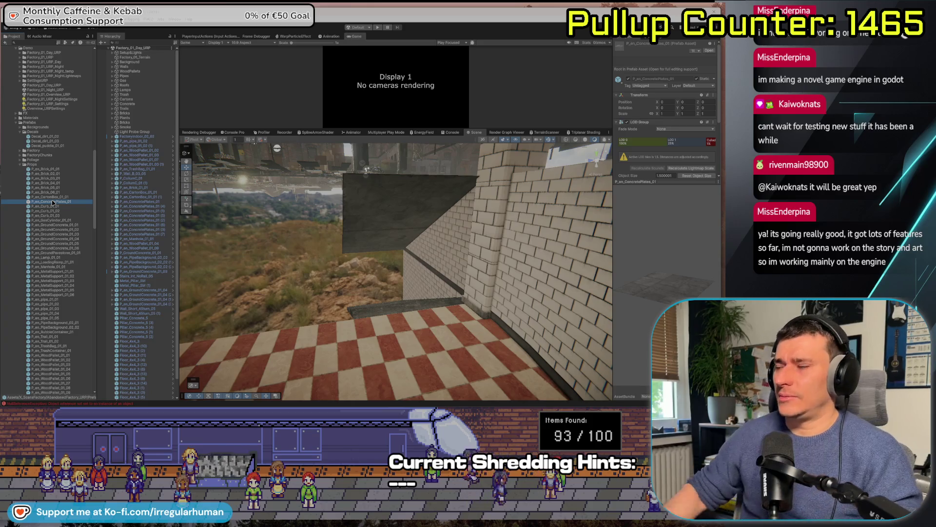
{"action": "mouse_move", "coordinate": [219, 273]}
{"action": "left_mouse_down"}
{"action": "mouse_move", "coordinate": [302, 275]}
{"action": "mouse_move", "coordinate": [453, 333]}
{"action": "mouse_move", "coordinate": [380, 332]}
{"action": "mouse_move", "coordinate": [268, 310]}
{"action": "mouse_move", "coordinate": [234, 315]}
{"action": "left_mouse_up"}
{"action": "left_click", "coordinate": [301, 255]}
{"action": "key", "text": "ctrl+d"}
Preview the wood pallet and P_en_MetalSupport_01_03 prop prefabs
{"action": "scroll", "coordinate": [73, 316], "scroll_direction": "down", "scroll_amount": 4}
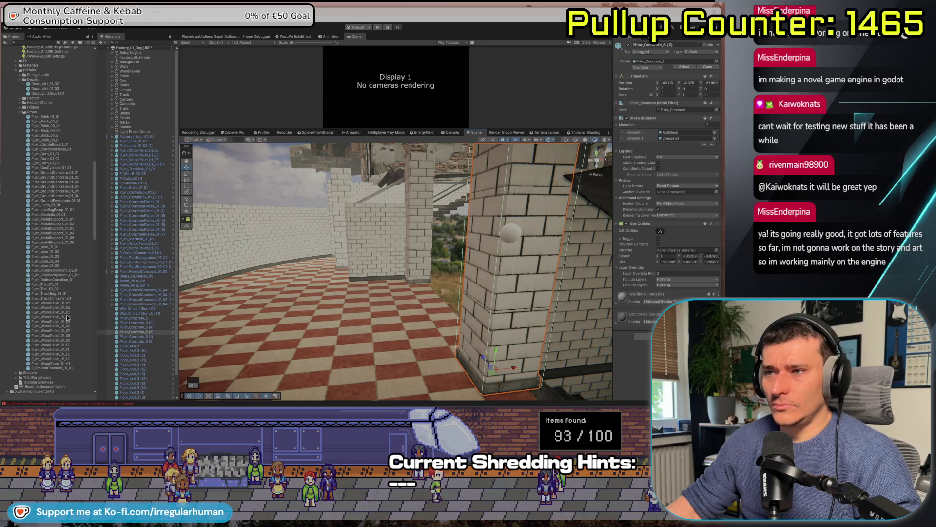
{"action": "left_click", "coordinate": [63, 336]}
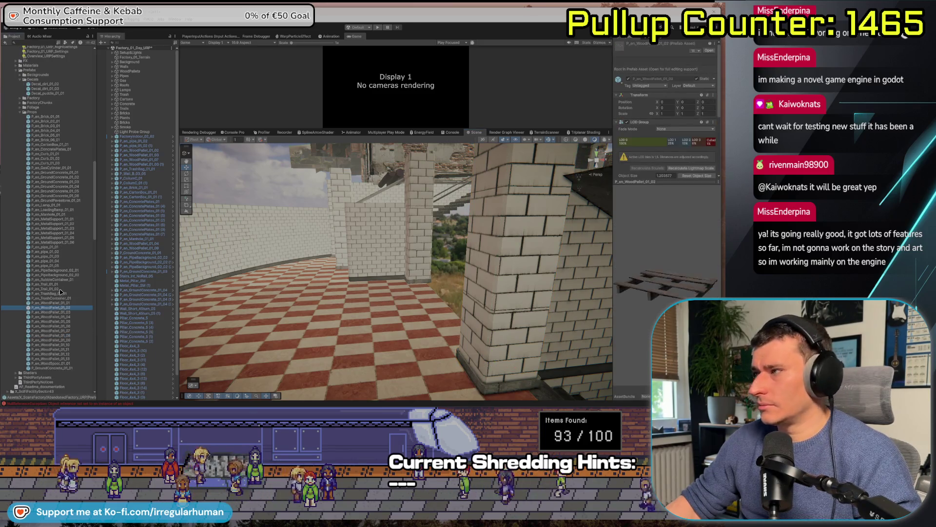
{"action": "left_click", "coordinate": [52, 238]}
{"action": "left_click", "coordinate": [51, 229]}
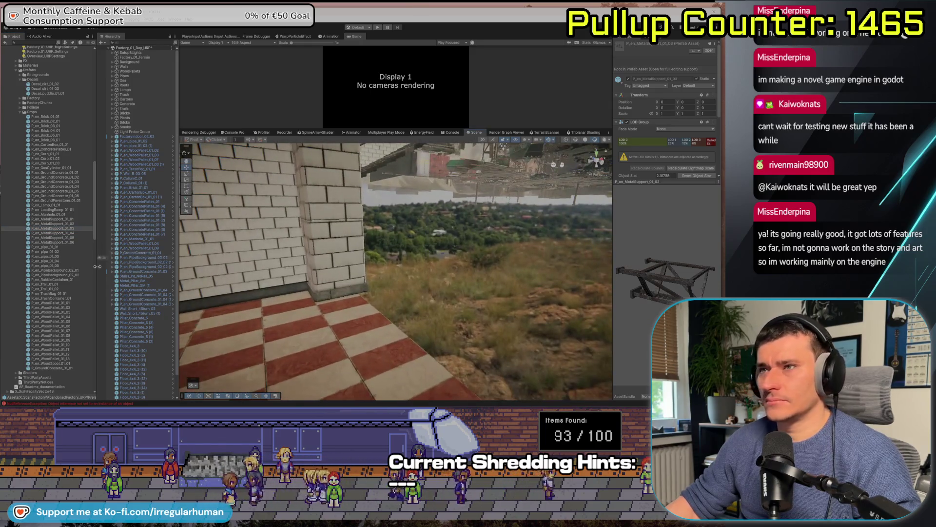
{"action": "scroll", "coordinate": [73, 183], "scroll_direction": "up", "scroll_amount": 5}
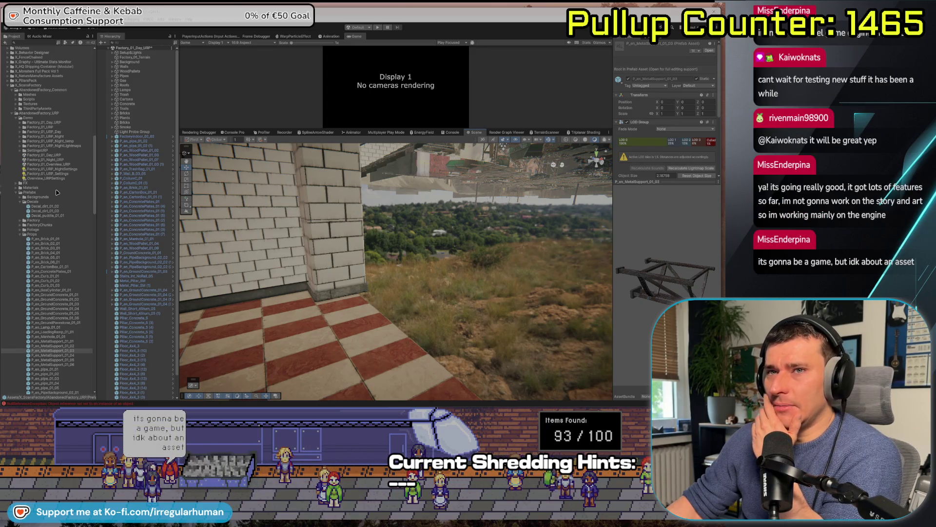
Browse past Stairs_Int_NoRail_05 and Wall_High_5 to select the Wall_Short_05 prefab
{"action": "scroll", "coordinate": [73, 215], "scroll_direction": "down", "scroll_amount": 15}
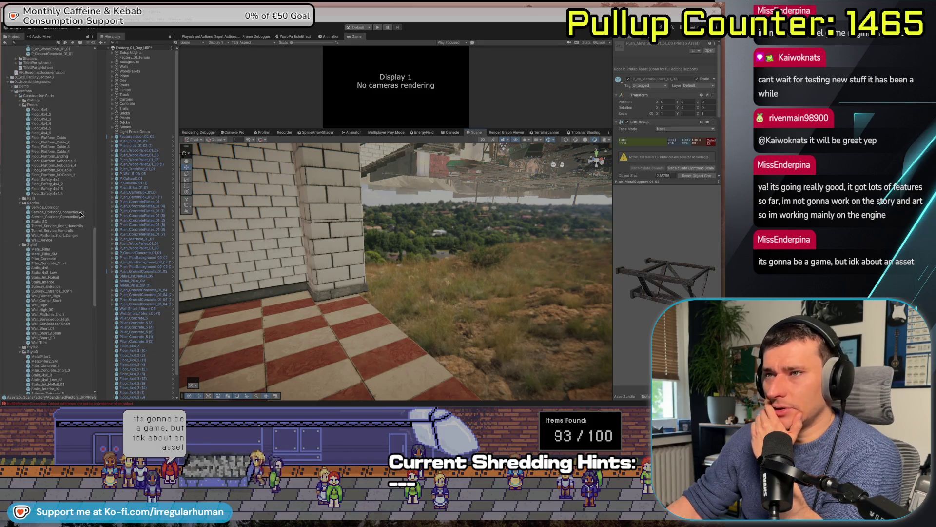
{"action": "scroll", "coordinate": [50, 249], "scroll_direction": "down", "scroll_amount": 14}
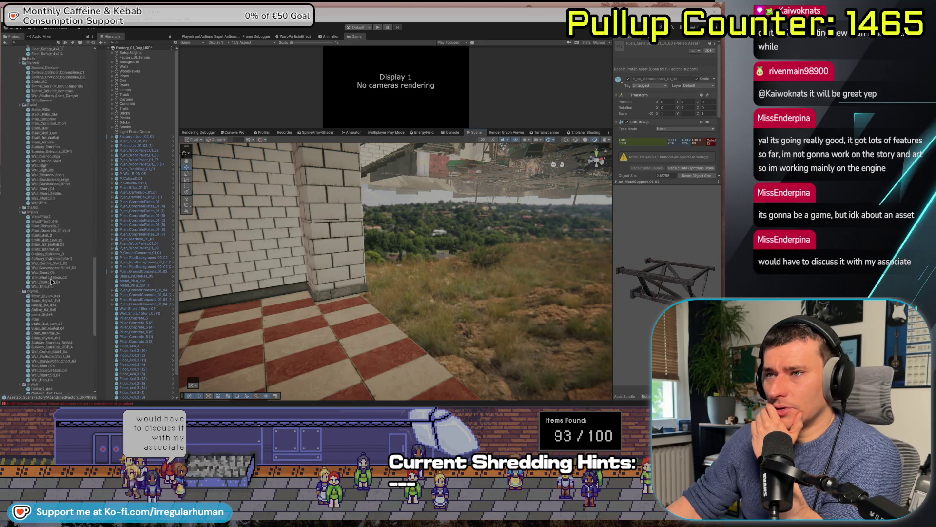
{"action": "left_click", "coordinate": [54, 235]}
{"action": "key", "text": "Down"}
{"action": "key", "text": "Down"}
{"action": "key", "text": "Down"}
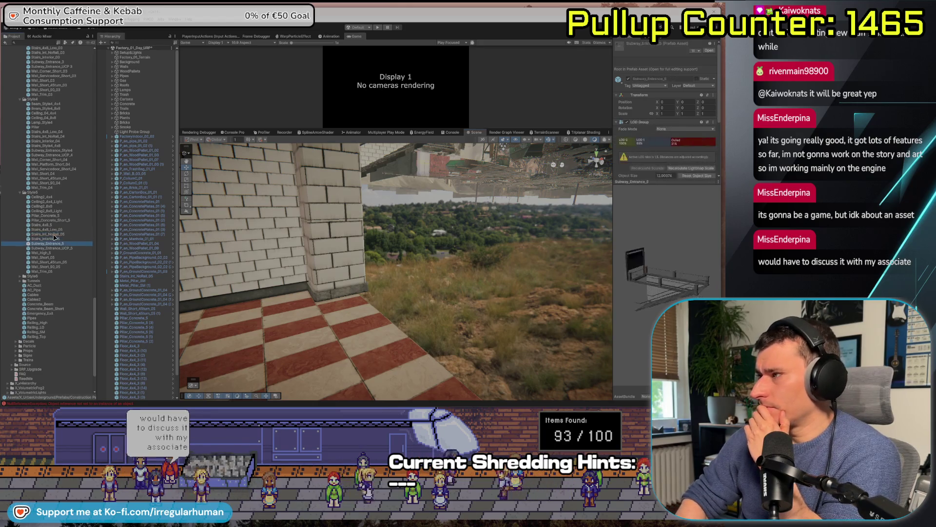
{"action": "key", "text": "Up"}
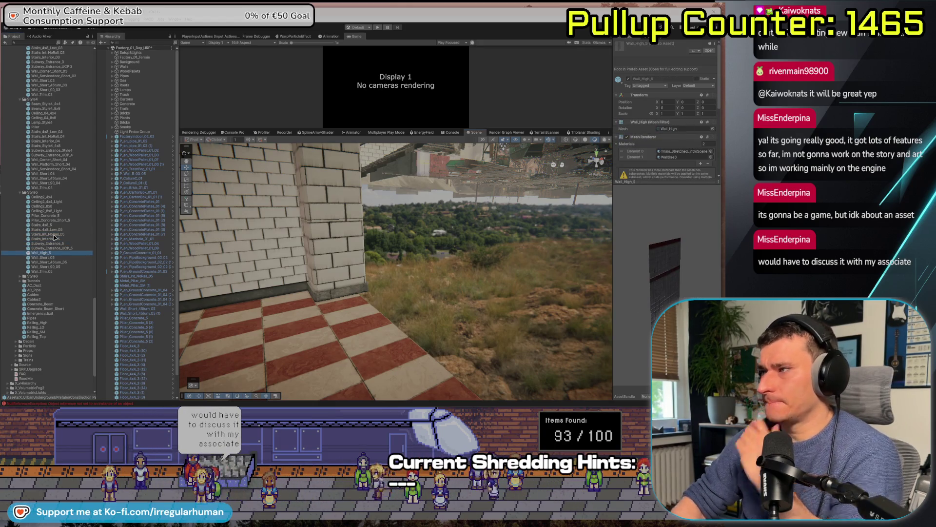
{"action": "scroll", "coordinate": [552, 269], "scroll_direction": "up", "scroll_amount": 1}
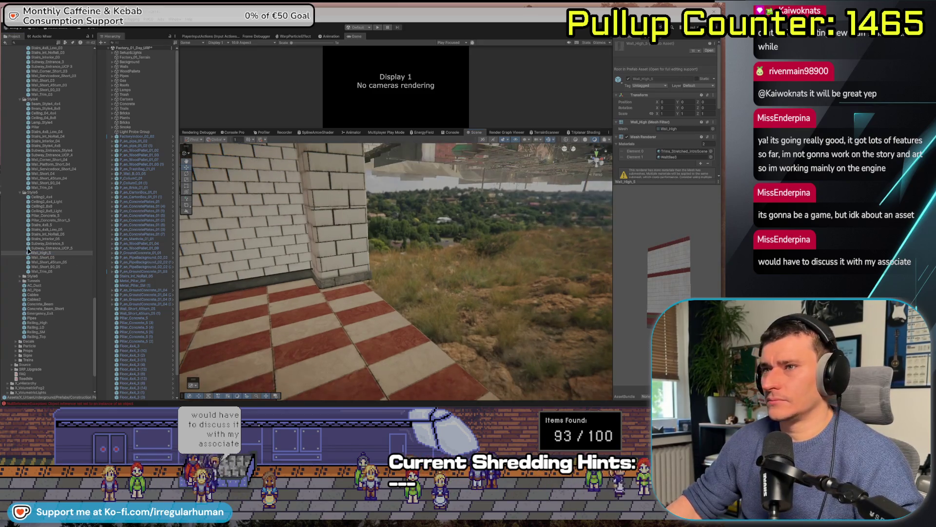
{"action": "key", "text": "Down"}
{"action": "left_click_drag", "start_coordinate": [551, 270], "coordinate": [292, 278]}
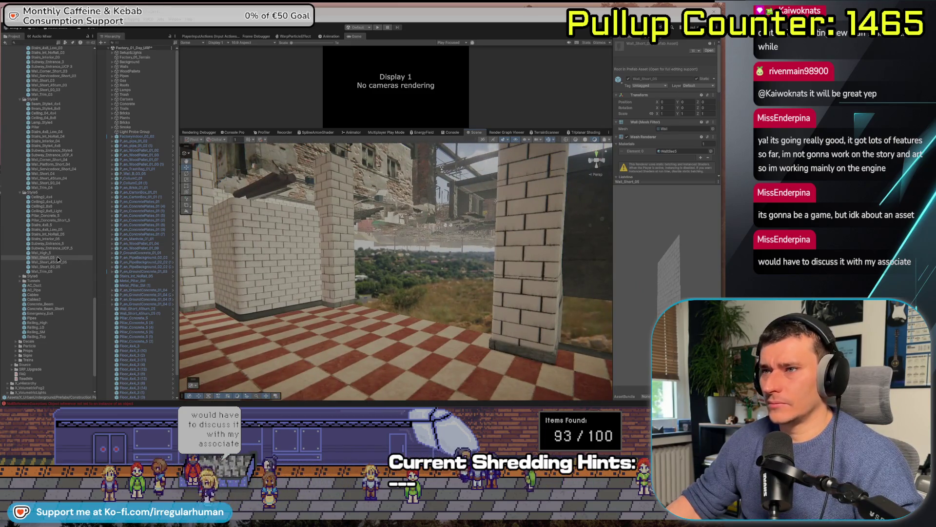
Drop a Wall_Short_05 piece onto the landing and move it between the pillars
{"action": "mouse_move", "coordinate": [384, 346]}
{"action": "left_mouse_down"}
{"action": "mouse_move", "coordinate": [369, 344]}
{"action": "mouse_move", "coordinate": [446, 357]}
{"action": "left_mouse_up"}
{"action": "mouse_move", "coordinate": [368, 293]}
{"action": "left_mouse_down"}
{"action": "mouse_move", "coordinate": [398, 312]}
{"action": "mouse_move", "coordinate": [376, 277]}
{"action": "mouse_move", "coordinate": [356, 269]}
{"action": "mouse_move", "coordinate": [377, 270]}
{"action": "left_mouse_up"}
{"action": "left_click", "coordinate": [398, 313]}
{"action": "key", "text": "w"}
{"action": "mouse_move", "coordinate": [303, 308]}
{"action": "left_mouse_down"}
{"action": "mouse_move", "coordinate": [395, 290]}
{"action": "mouse_move", "coordinate": [302, 305]}
{"action": "left_mouse_up"}
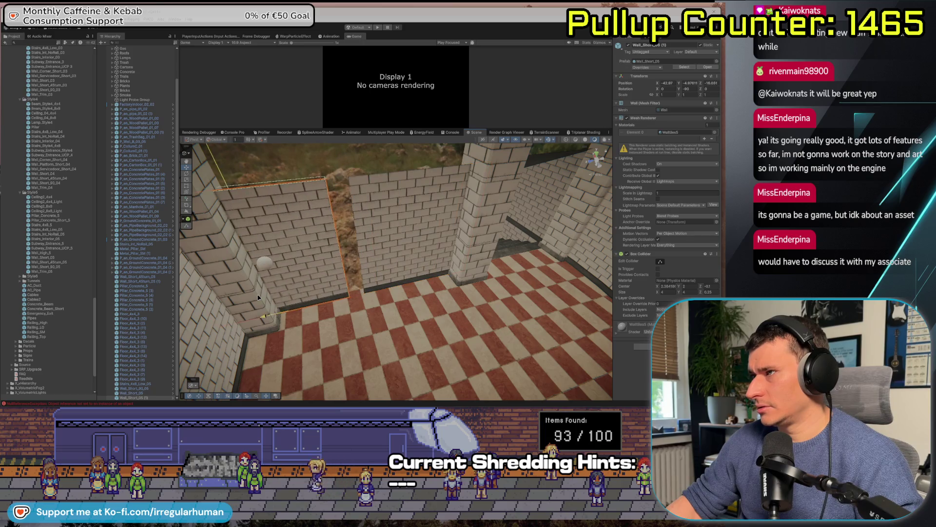
{"action": "mouse_move", "coordinate": [331, 184]}
{"action": "left_mouse_down"}
{"action": "mouse_move", "coordinate": [368, 264]}
{"action": "mouse_move", "coordinate": [231, 181]}
{"action": "mouse_move", "coordinate": [217, 247]}
{"action": "left_mouse_up"}
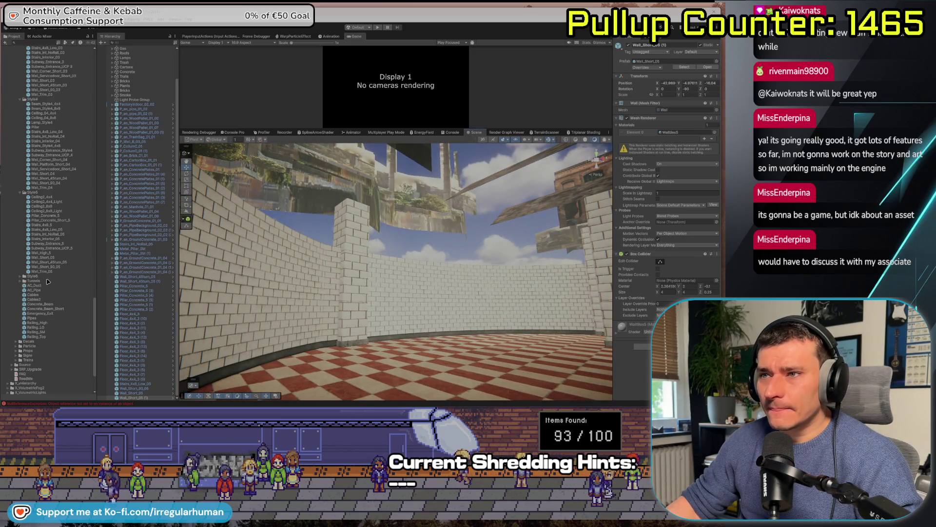
Preview the Ceiling2_8x8, Ceiling2_4x4, their Light variants and the Ceiling_04 prefabs
{"action": "left_click", "coordinate": [48, 207]}
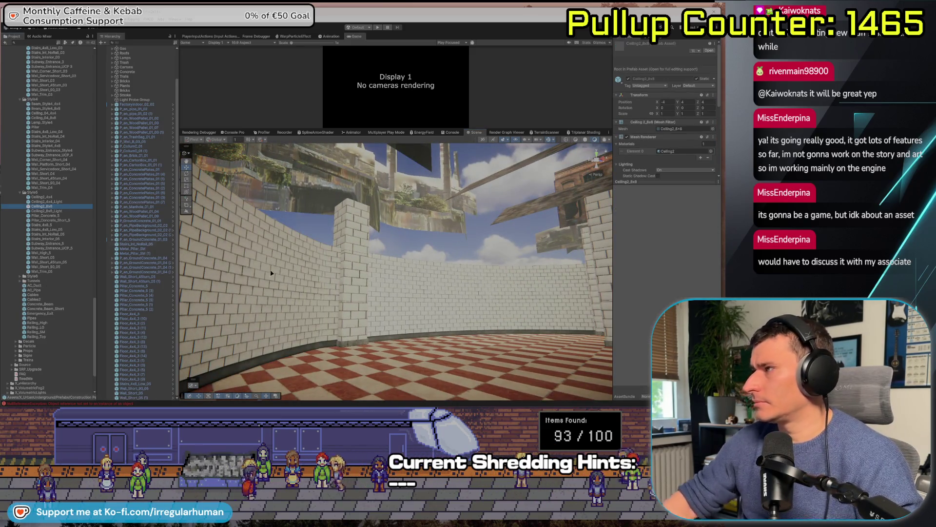
{"action": "left_click", "coordinate": [63, 211]}
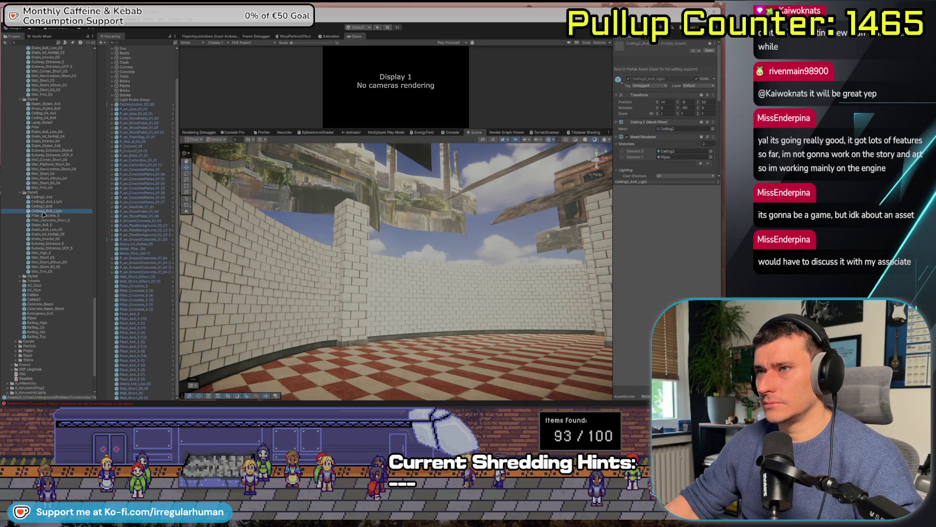
{"action": "left_click", "coordinate": [49, 197]}
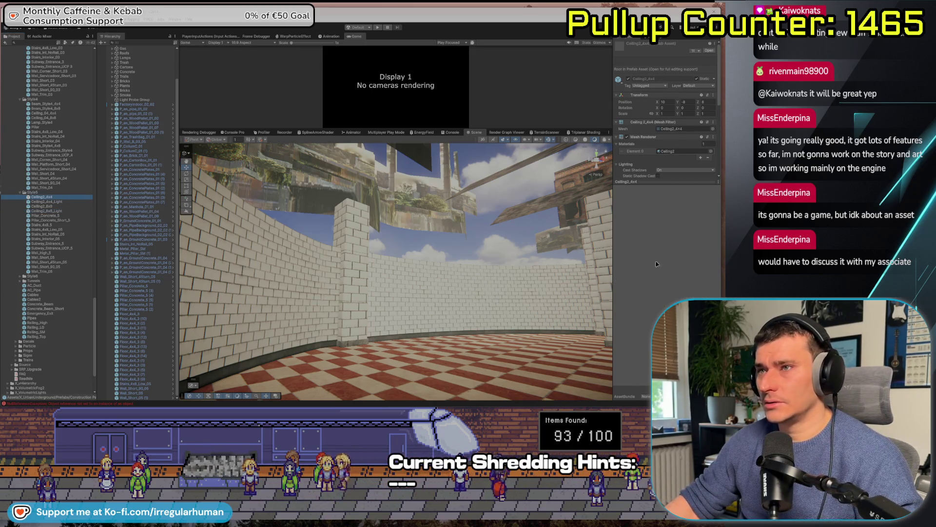
{"action": "left_click", "coordinate": [76, 201]}
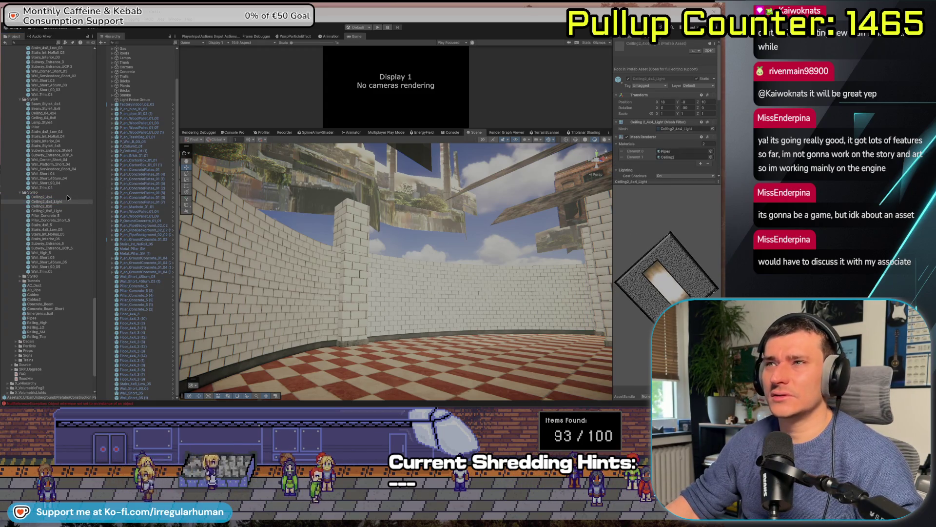
{"action": "scroll", "coordinate": [58, 257], "scroll_direction": "up", "scroll_amount": 3}
{"action": "left_click", "coordinate": [43, 147]}
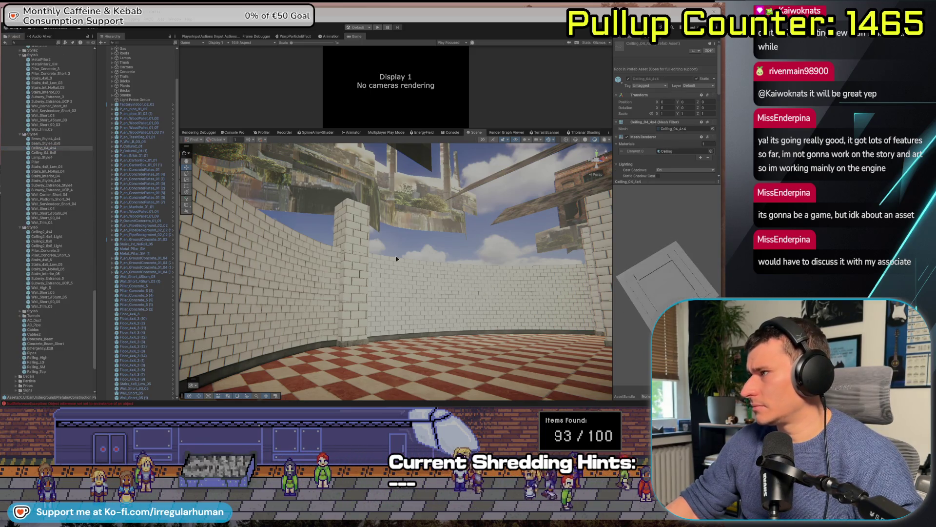
{"action": "key", "text": "Down"}
{"action": "left_click_drag", "start_coordinate": [654, 273], "coordinate": [664, 246]}
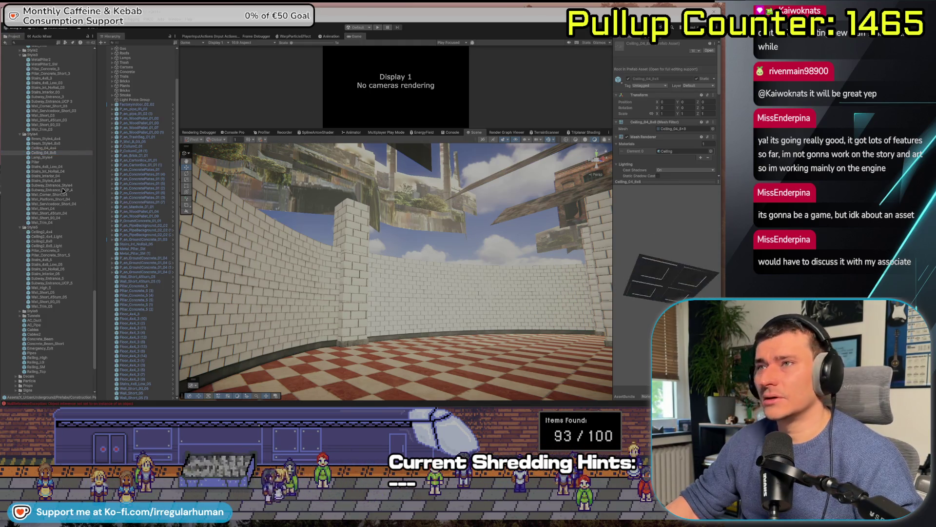
Expand the Ceilings prefab folder and preview Ceiling_4x4
{"action": "scroll", "coordinate": [59, 168], "scroll_direction": "up", "scroll_amount": 3}
{"action": "key", "text": "Down"}
{"action": "key", "text": "Down"}
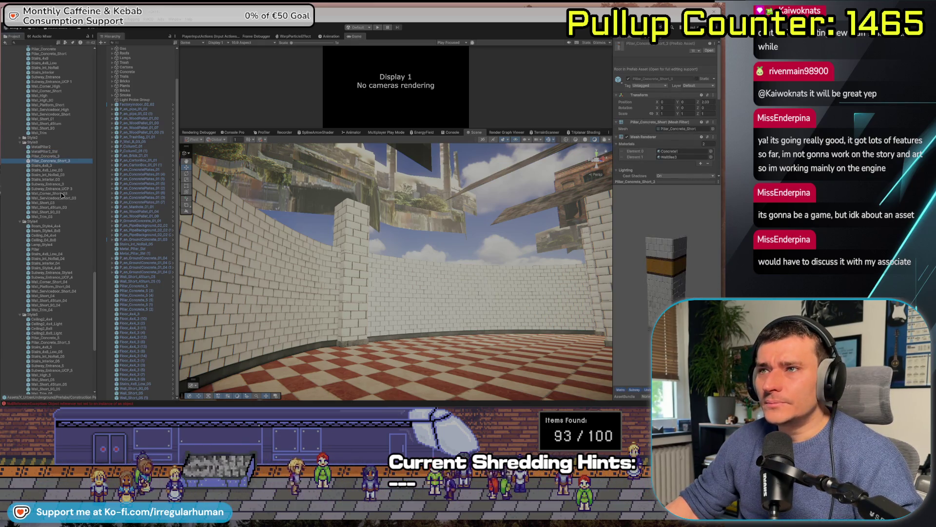
{"action": "scroll", "coordinate": [61, 196], "scroll_direction": "up", "scroll_amount": 3}
{"action": "scroll", "coordinate": [49, 183], "scroll_direction": "up", "scroll_amount": 4}
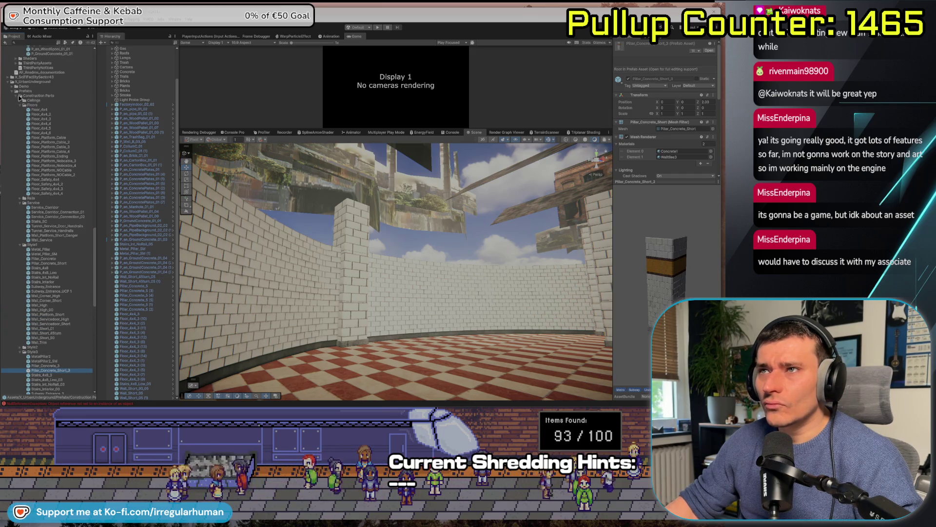
{"action": "left_click", "coordinate": [20, 99]}
{"action": "left_click", "coordinate": [49, 105]}
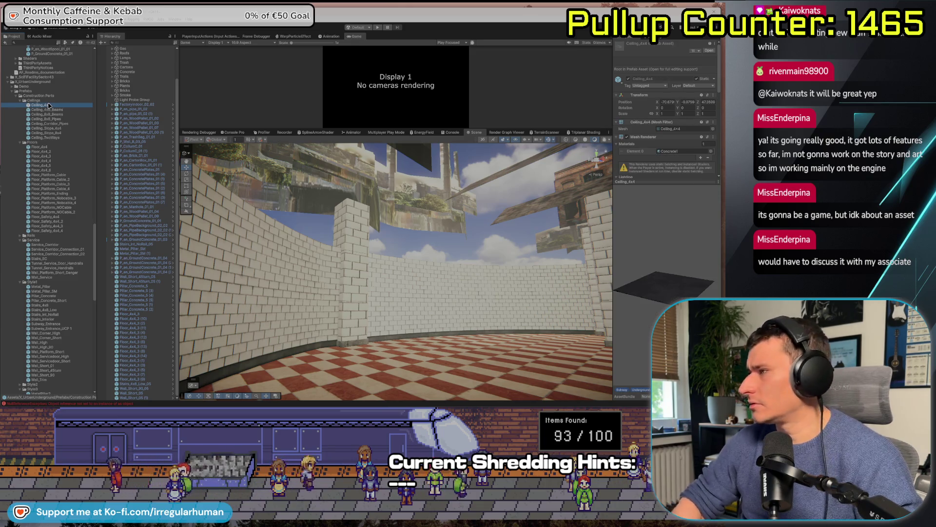
Compare Ceiling_Slope_4x4, Ceiling_8x8_Pipes and Ceiling_8x8_Beams, ending on Ceiling_8x8_Pipes
{"action": "left_click", "coordinate": [57, 129]}
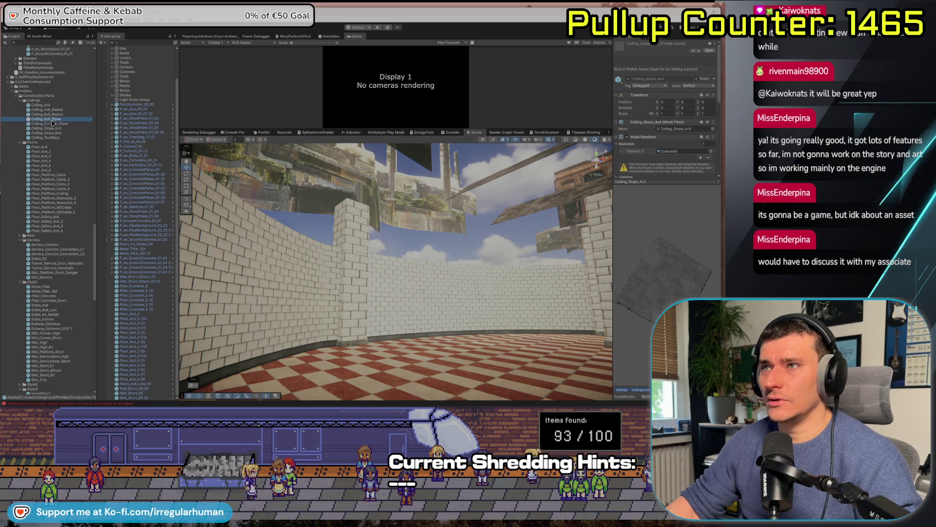
{"action": "left_click", "coordinate": [52, 120]}
{"action": "left_click_drag", "start_coordinate": [660, 305], "coordinate": [652, 268]}
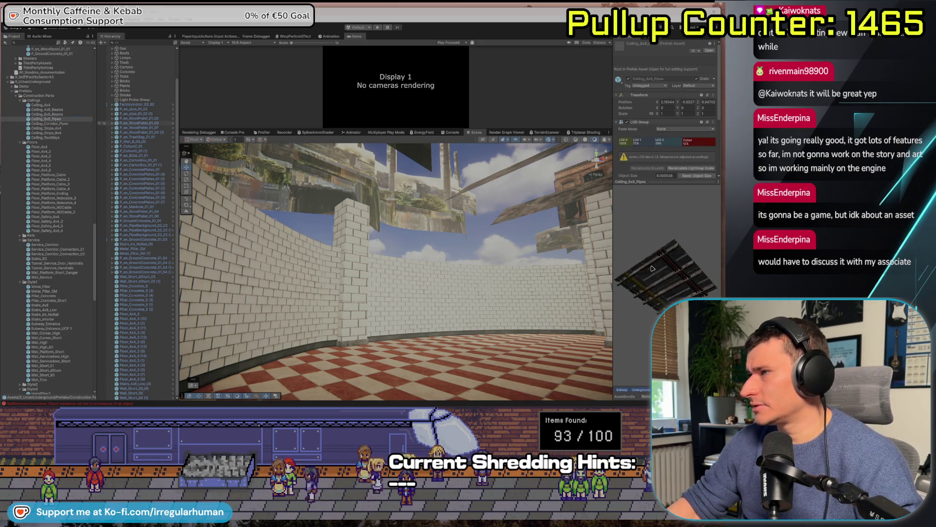
{"action": "left_click", "coordinate": [60, 114]}
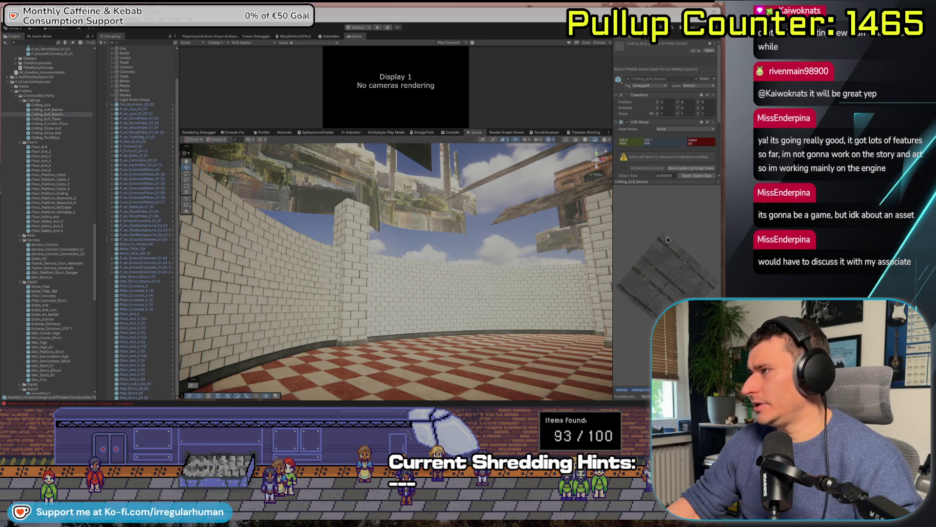
{"action": "left_click", "coordinate": [47, 109]}
{"action": "left_click", "coordinate": [41, 105]}
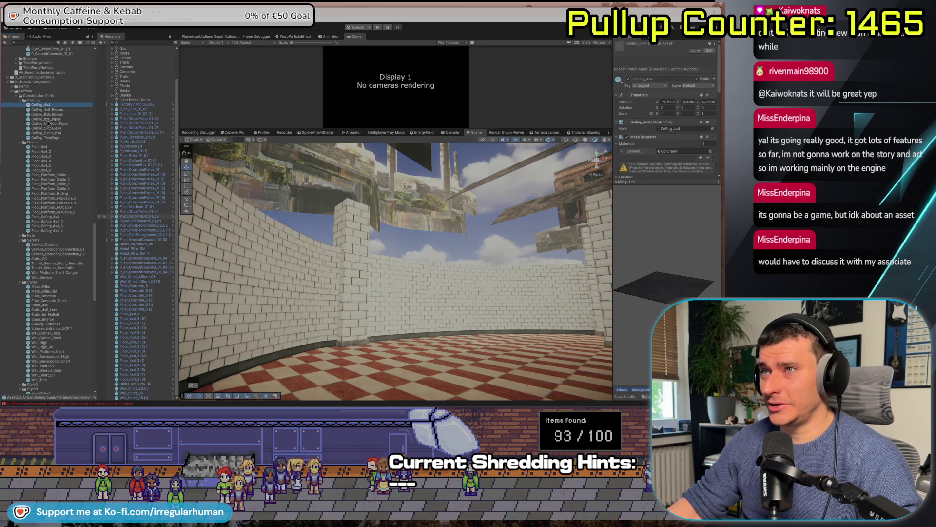
{"action": "left_click", "coordinate": [54, 119]}
Place a Ceiling_8x8_Pipes piece in the scene and inspect it from above and below
{"action": "left_click_drag", "start_coordinate": [652, 329], "coordinate": [216, 181]}
{"action": "mouse_move", "coordinate": [37, 120]}
{"action": "left_mouse_down"}
{"action": "mouse_move", "coordinate": [327, 210]}
{"action": "mouse_move", "coordinate": [453, 341]}
{"action": "mouse_move", "coordinate": [452, 293]}
{"action": "mouse_move", "coordinate": [425, 258]}
{"action": "mouse_move", "coordinate": [439, 204]}
{"action": "mouse_move", "coordinate": [414, 215]}
{"action": "mouse_move", "coordinate": [429, 209]}
{"action": "mouse_move", "coordinate": [471, 232]}
{"action": "mouse_move", "coordinate": [555, 357]}
{"action": "mouse_move", "coordinate": [523, 196]}
{"action": "mouse_move", "coordinate": [549, 232]}
{"action": "mouse_move", "coordinate": [551, 215]}
{"action": "mouse_move", "coordinate": [483, 229]}
{"action": "mouse_move", "coordinate": [438, 186]}
{"action": "mouse_move", "coordinate": [598, 159]}
{"action": "mouse_move", "coordinate": [425, 155]}
{"action": "left_mouse_up"}
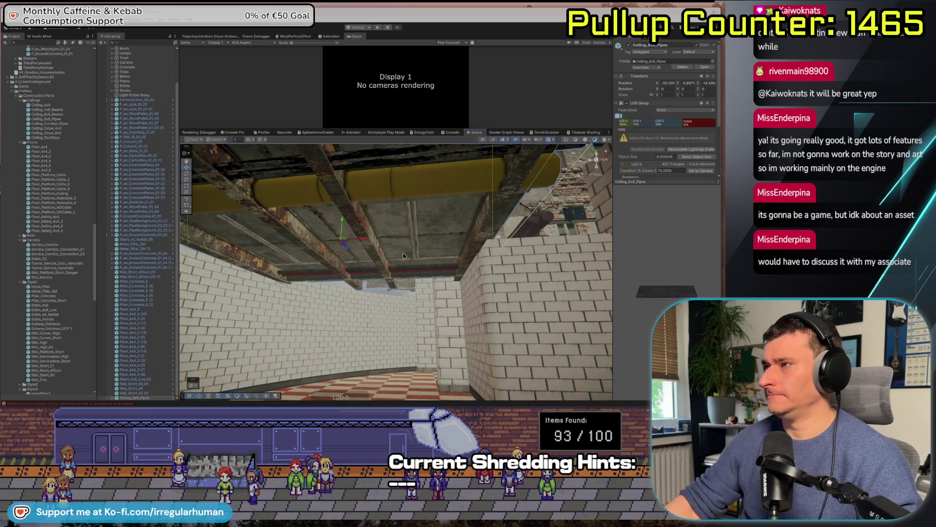
{"action": "key", "text": "f"}
{"action": "key", "text": "e"}
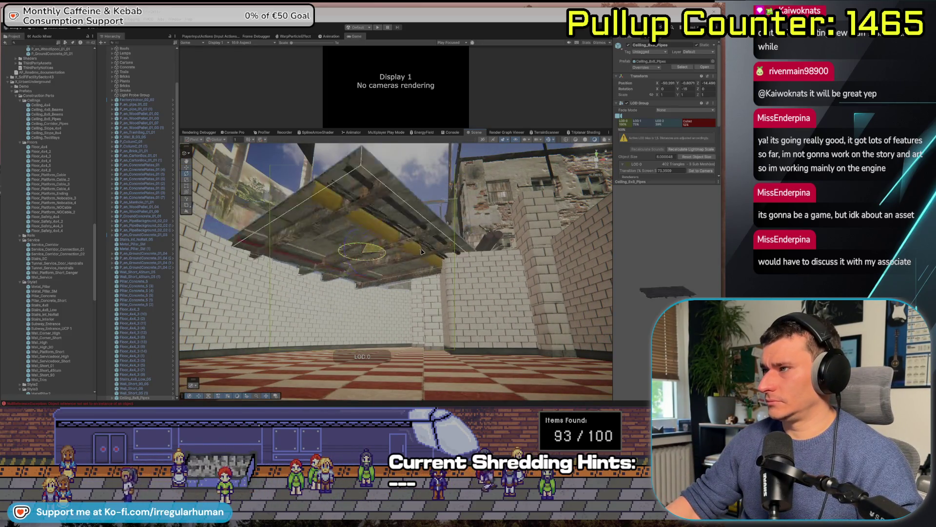
{"action": "left_click_drag", "start_coordinate": [422, 249], "coordinate": [495, 312]}
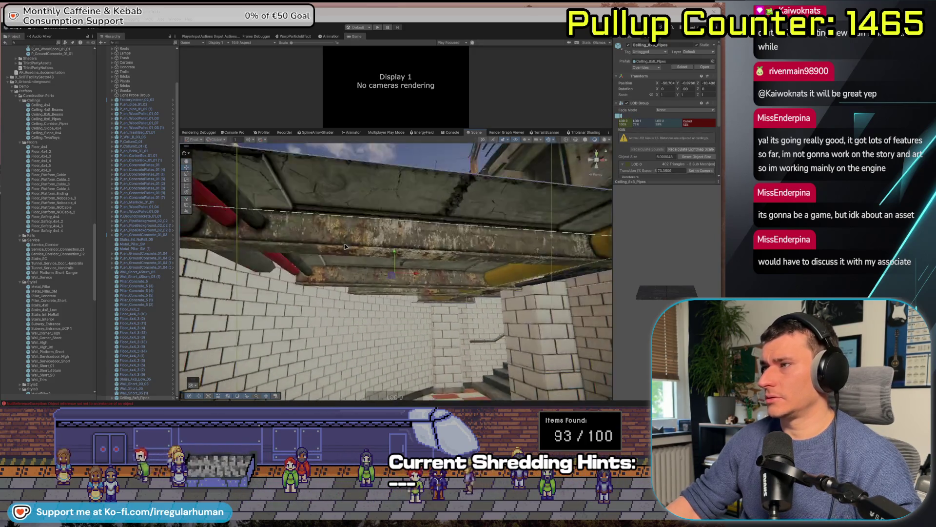
{"action": "mouse_move", "coordinate": [335, 213]}
{"action": "left_mouse_down"}
{"action": "mouse_move", "coordinate": [330, 287]}
{"action": "mouse_move", "coordinate": [409, 307]}
{"action": "mouse_move", "coordinate": [291, 223]}
{"action": "left_mouse_up"}
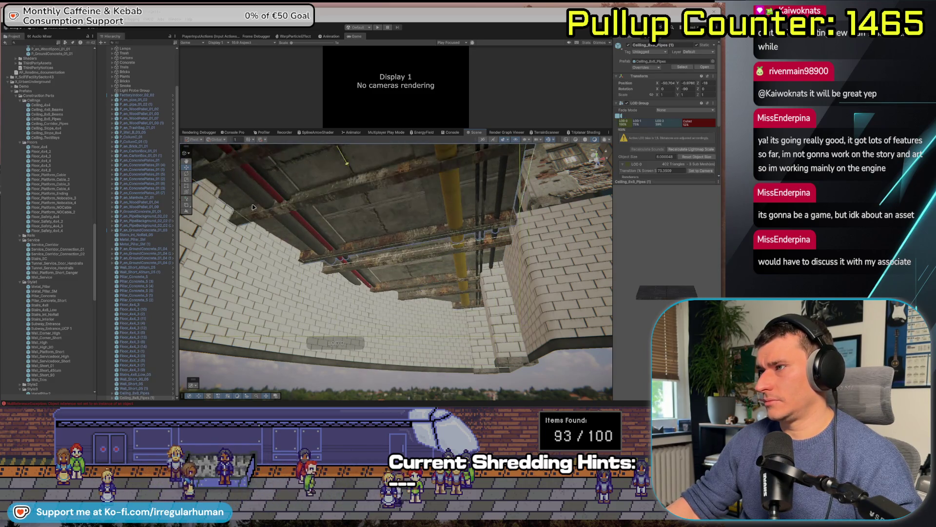
{"action": "mouse_move", "coordinate": [290, 256]}
{"action": "left_mouse_down"}
{"action": "mouse_move", "coordinate": [253, 242]}
{"action": "mouse_move", "coordinate": [359, 298]}
{"action": "left_mouse_up"}
{"action": "left_click_drag", "start_coordinate": [331, 271], "coordinate": [337, 257]}
{"action": "key", "text": "f"}
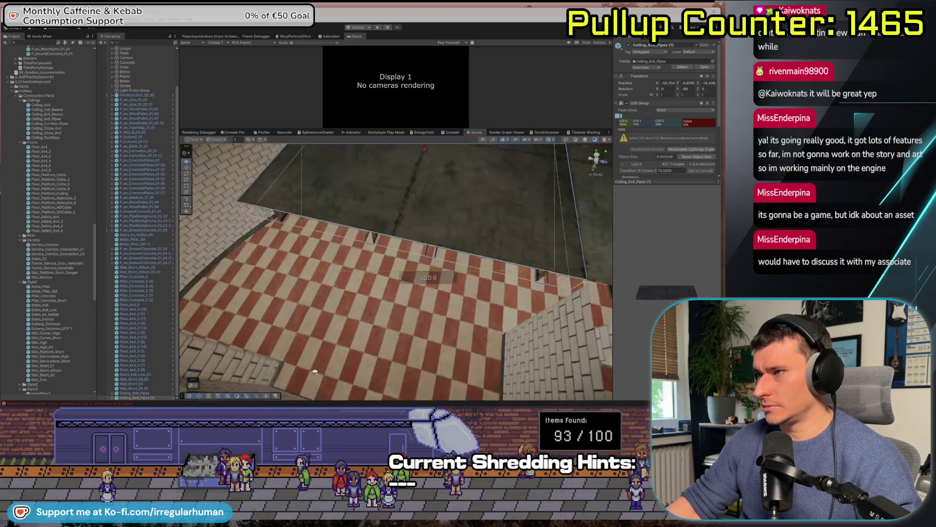
Add a Ceiling_8x8_Beams piece near the brick pillar and tiled floor
{"action": "left_click_drag", "start_coordinate": [315, 372], "coordinate": [355, 336]}
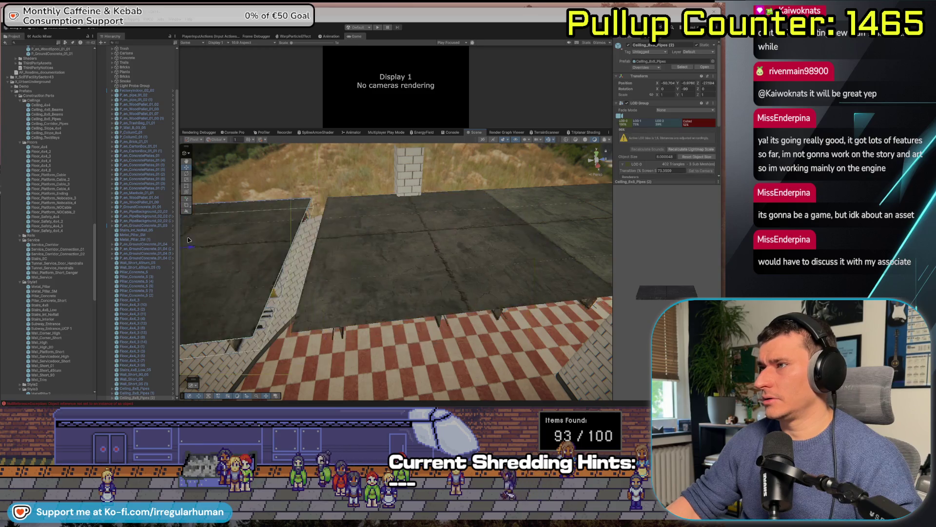
{"action": "mouse_move", "coordinate": [355, 186]}
{"action": "left_mouse_down"}
{"action": "mouse_move", "coordinate": [444, 215]}
{"action": "mouse_move", "coordinate": [444, 145]}
{"action": "mouse_move", "coordinate": [598, 156]}
{"action": "mouse_move", "coordinate": [457, 126]}
{"action": "left_mouse_up"}
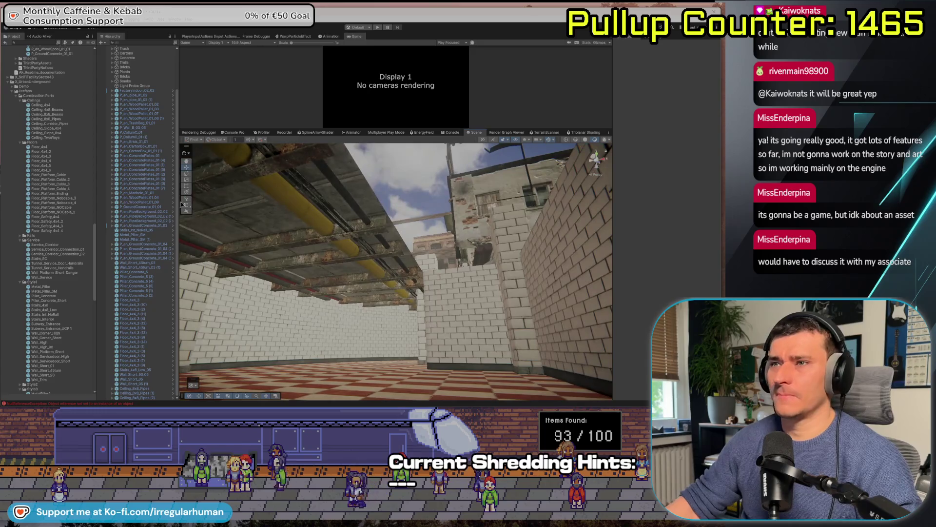
{"action": "left_click", "coordinate": [47, 114]}
{"action": "left_click_drag", "start_coordinate": [627, 361], "coordinate": [648, 336]}
{"action": "mouse_move", "coordinate": [43, 116]}
{"action": "left_mouse_down"}
{"action": "mouse_move", "coordinate": [371, 234]}
{"action": "mouse_move", "coordinate": [436, 245]}
{"action": "mouse_move", "coordinate": [396, 254]}
{"action": "left_mouse_up"}
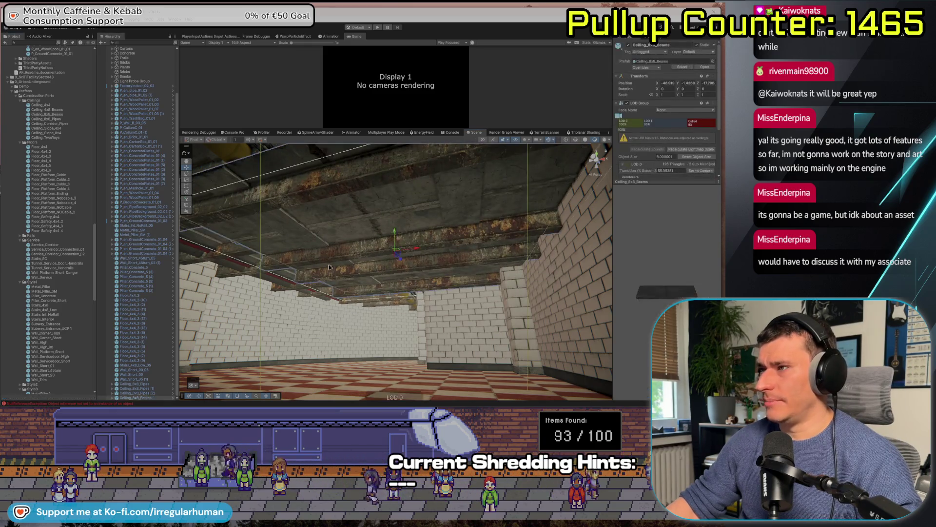
Move the beams piece over the room and snap a duplicate alongside it
{"action": "key", "text": "f"}
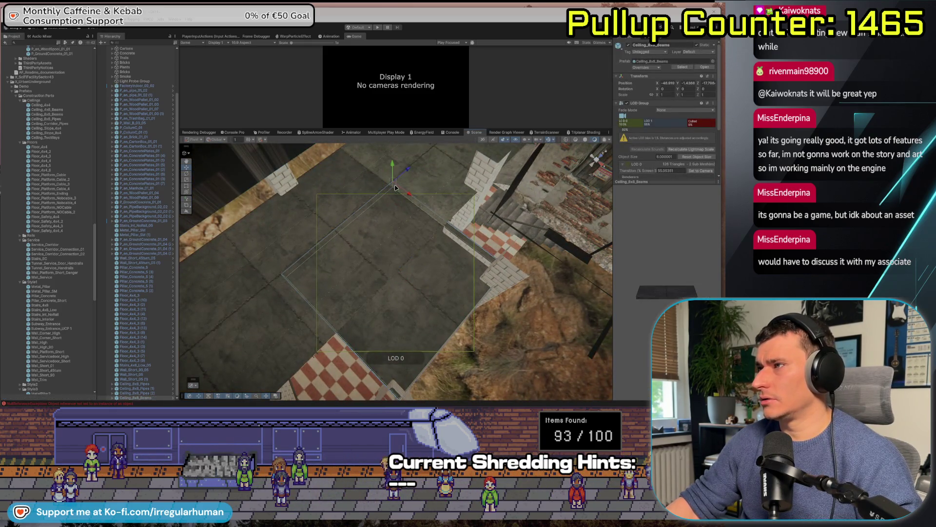
{"action": "mouse_move", "coordinate": [395, 183]}
{"action": "left_mouse_down"}
{"action": "mouse_move", "coordinate": [441, 228]}
{"action": "mouse_move", "coordinate": [504, 482]}
{"action": "left_mouse_up"}
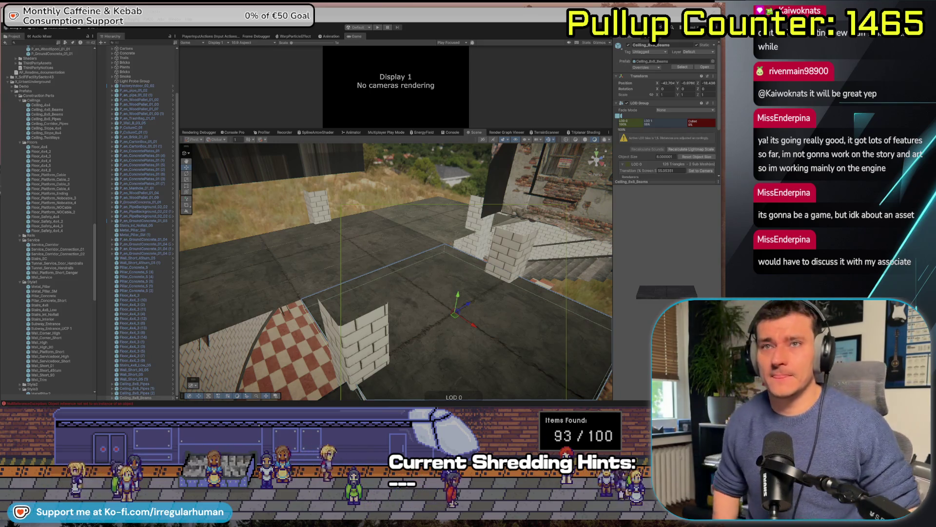
{"action": "mouse_move", "coordinate": [487, 299]}
{"action": "left_mouse_down"}
{"action": "mouse_move", "coordinate": [522, 296]}
{"action": "mouse_move", "coordinate": [397, 248]}
{"action": "mouse_move", "coordinate": [355, 262]}
{"action": "mouse_move", "coordinate": [337, 317]}
{"action": "mouse_move", "coordinate": [373, 290]}
{"action": "mouse_move", "coordinate": [368, 305]}
{"action": "mouse_move", "coordinate": [351, 288]}
{"action": "mouse_move", "coordinate": [348, 229]}
{"action": "mouse_move", "coordinate": [580, 189]}
{"action": "left_mouse_up"}
{"action": "key", "text": "ctrl+d"}
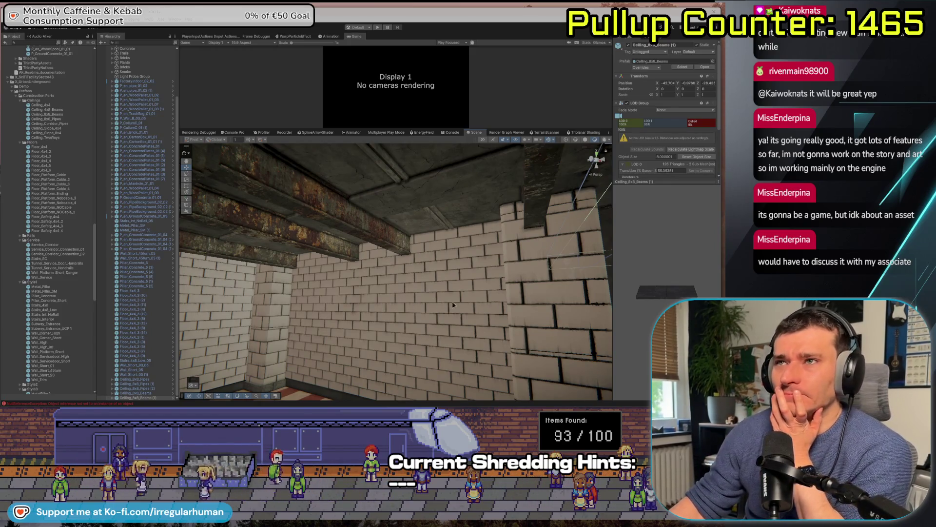
{"action": "left_click_drag", "start_coordinate": [416, 296], "coordinate": [595, 157]}
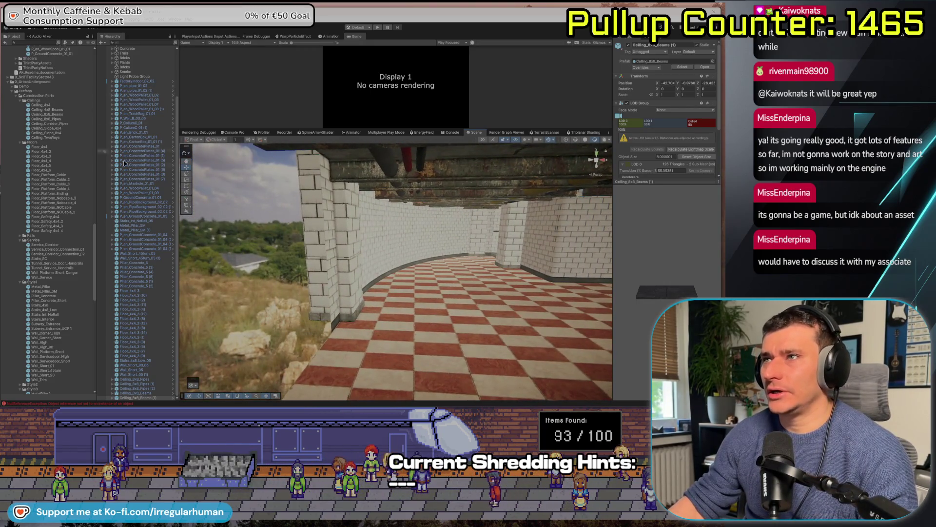
{"action": "scroll", "coordinate": [132, 180], "scroll_direction": "up", "scroll_amount": 4}
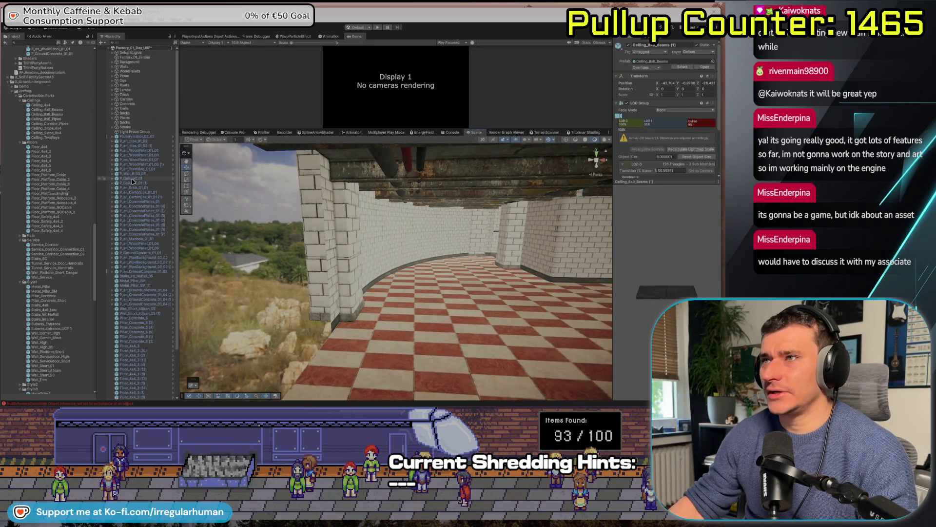
{"action": "left_click", "coordinate": [143, 52]}
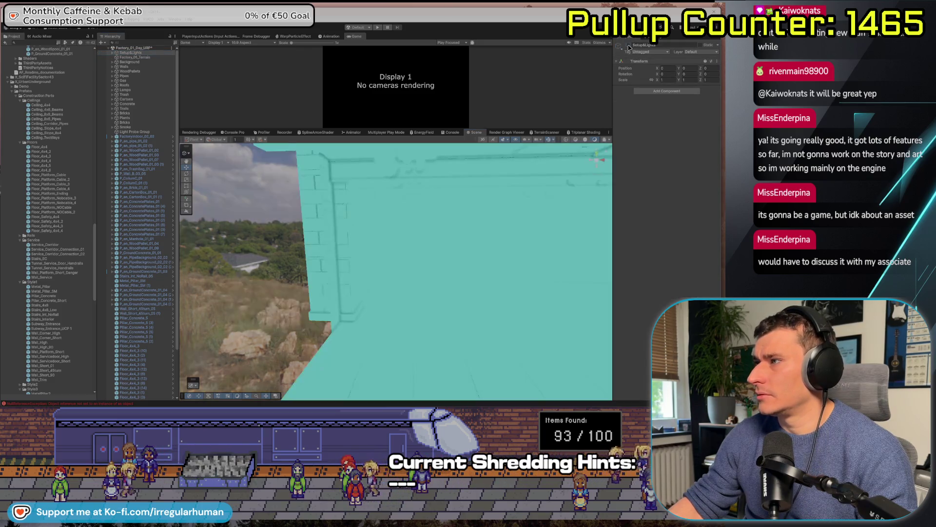
Review the PostprocessVolume under Setup&Lights > Volume, then open the Lighting Environment settings
{"action": "left_click_drag", "start_coordinate": [330, 292], "coordinate": [261, 289]}
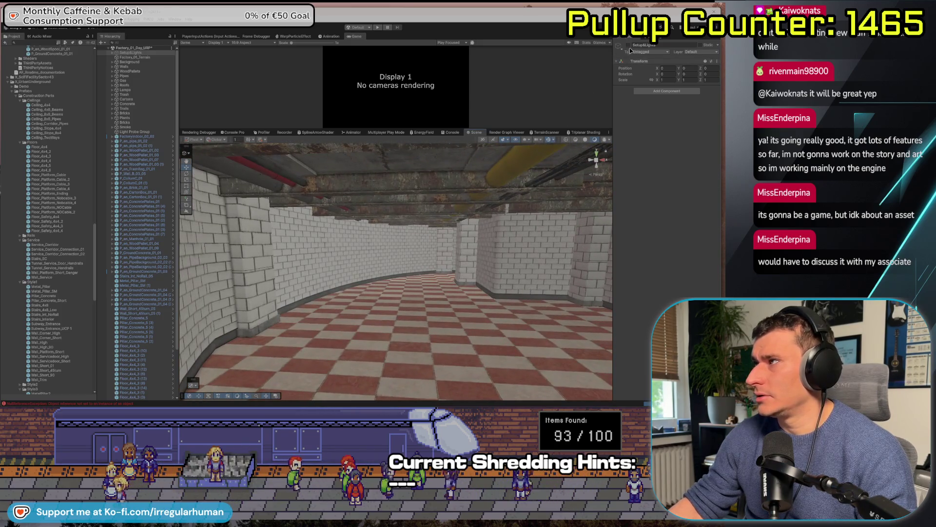
{"action": "key", "text": "Right"}
{"action": "key", "text": "Down"}
{"action": "key", "text": "Down"}
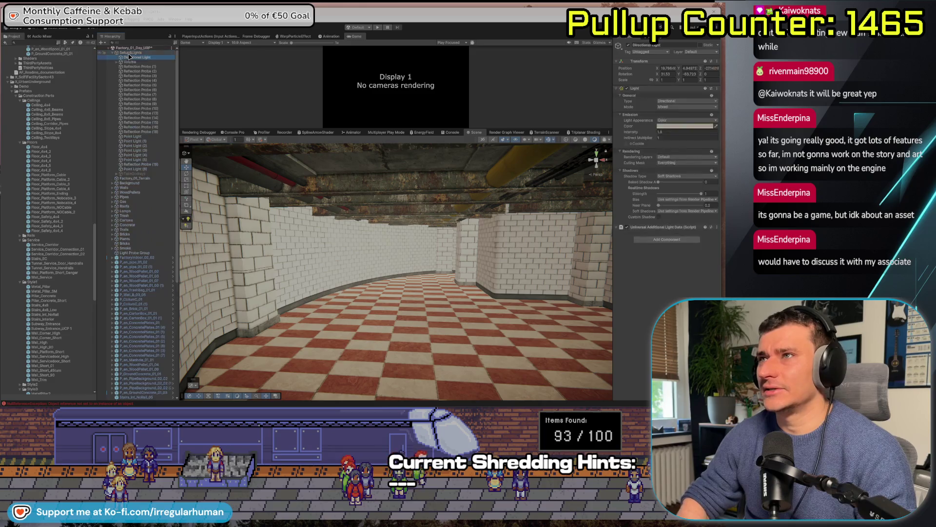
{"action": "key", "text": "Right"}
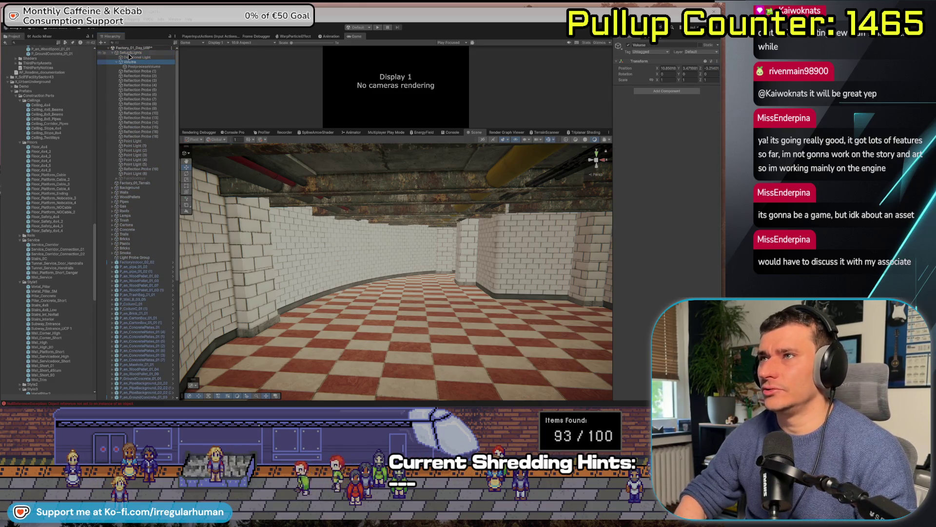
{"action": "key", "text": "Down"}
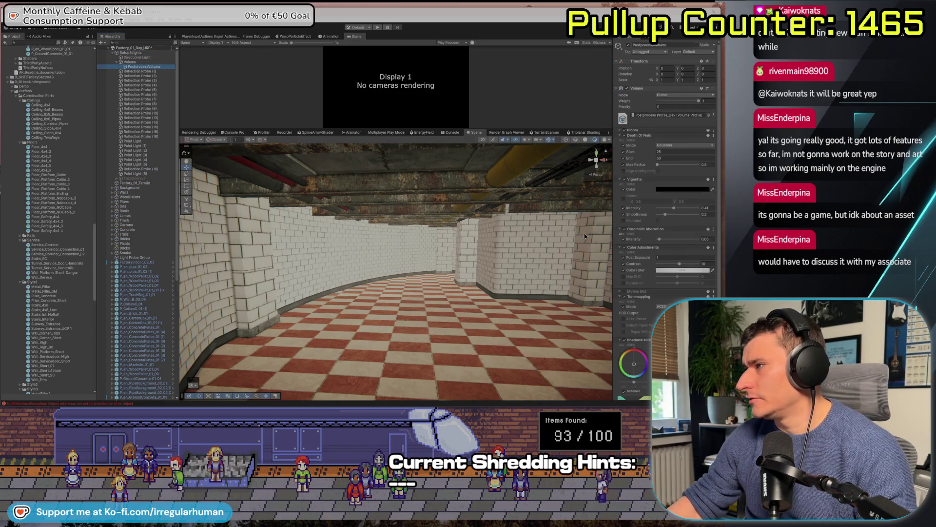
{"action": "scroll", "coordinate": [646, 242], "scroll_direction": "down", "scroll_amount": 3}
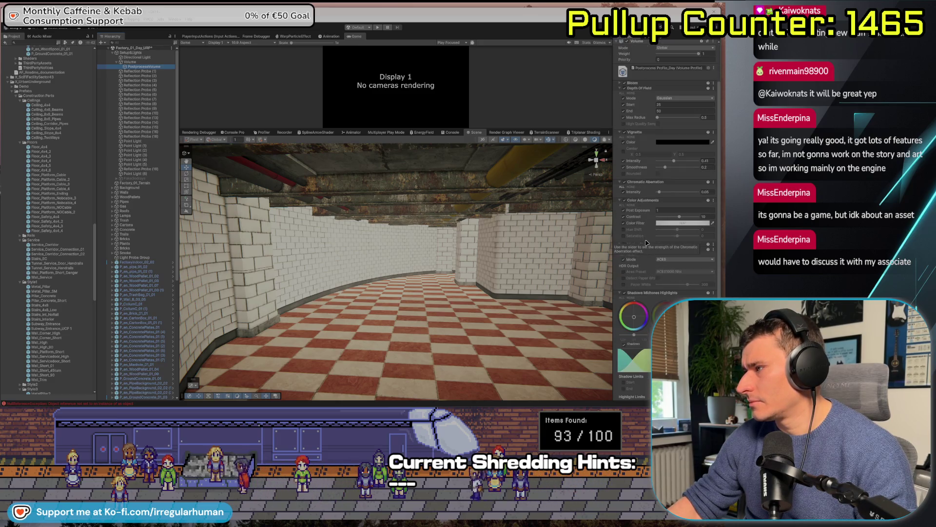
{"action": "scroll", "coordinate": [653, 284], "scroll_direction": "down", "scroll_amount": 3}
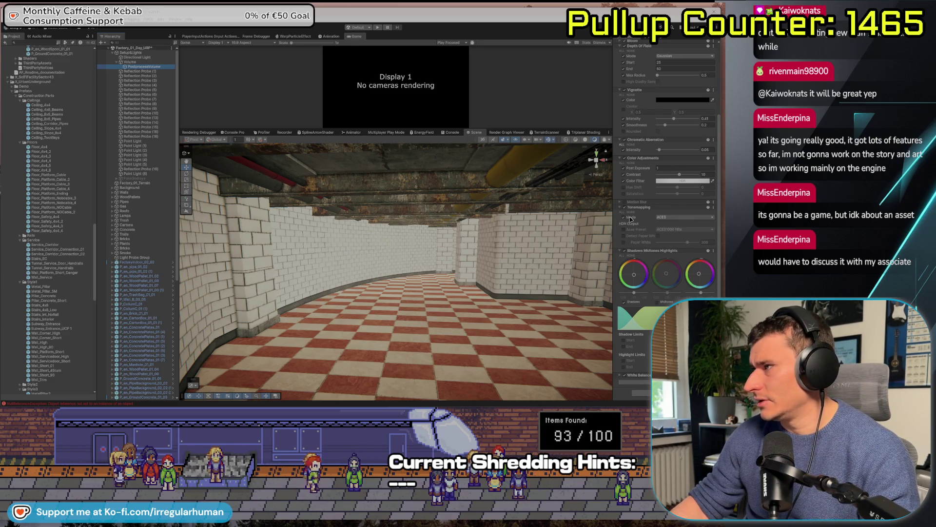
{"action": "scroll", "coordinate": [631, 219], "scroll_direction": "up", "scroll_amount": 3}
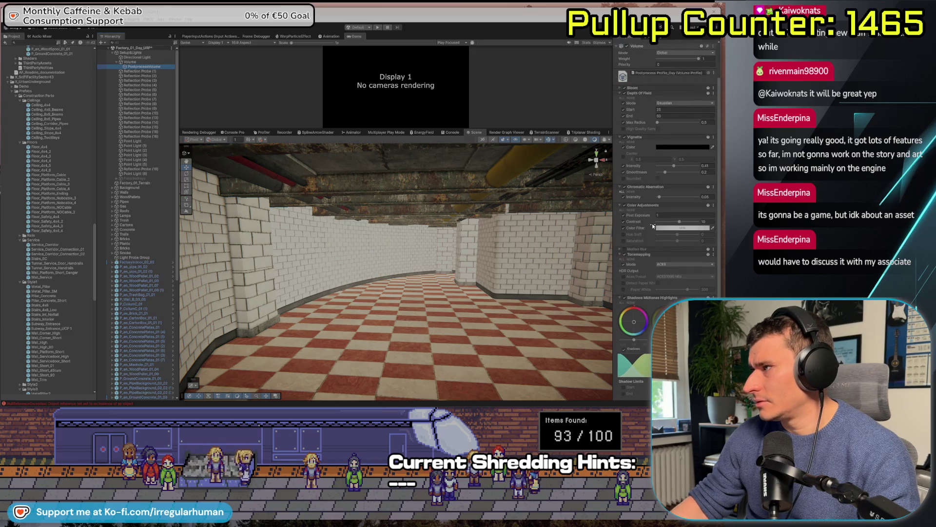
{"action": "scroll", "coordinate": [649, 222], "scroll_direction": "up", "scroll_amount": 3}
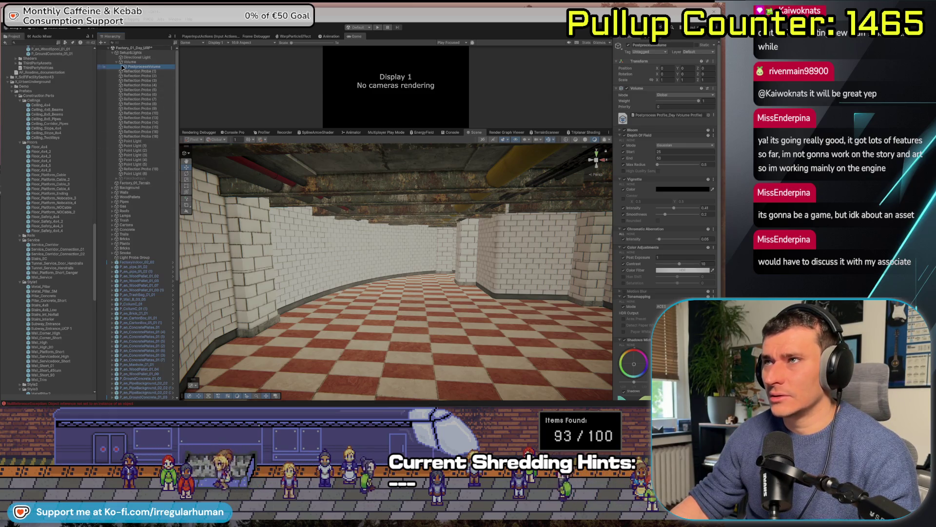
{"action": "left_click", "coordinate": [112, 52]}
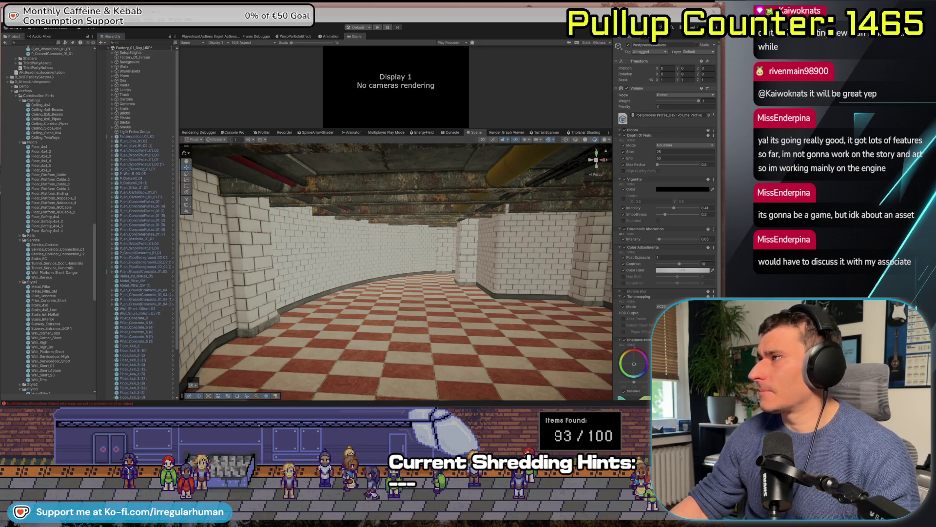
{"action": "left_click", "coordinate": [692, 37]}
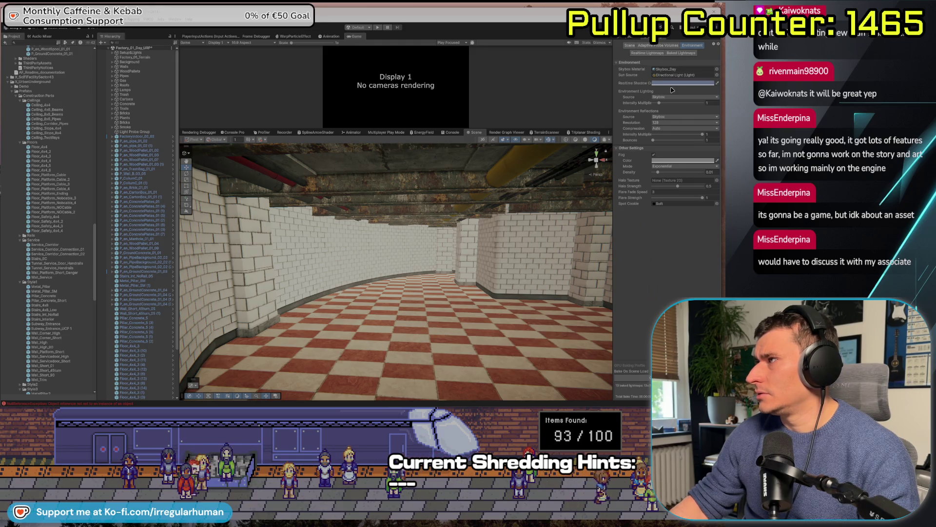
Locate the Directional Light via the Sun Source field and show its light settings
{"action": "left_click", "coordinate": [681, 75]}
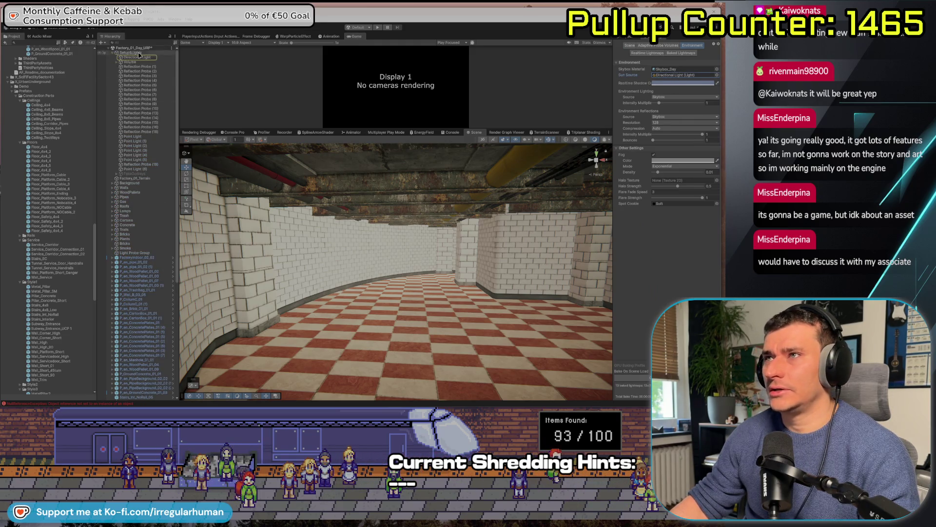
{"action": "left_click", "coordinate": [634, 37]}
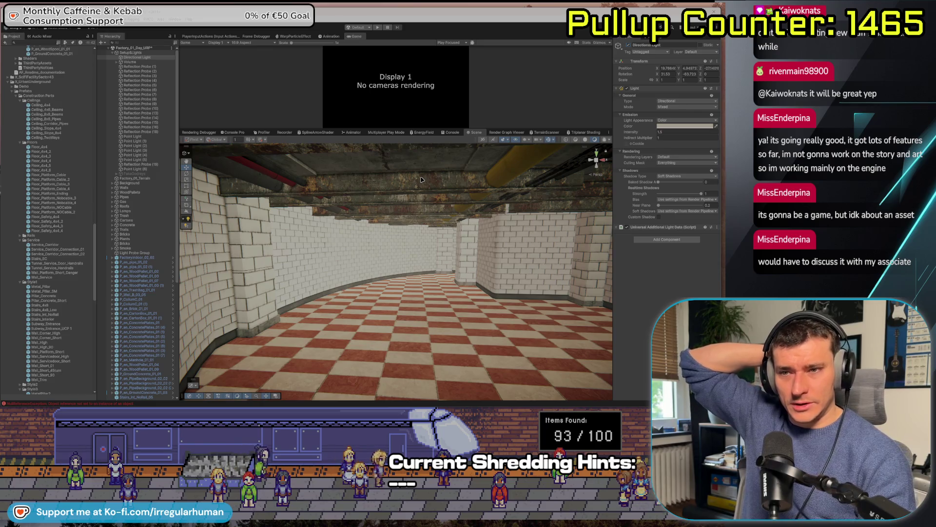
{"action": "left_click_drag", "start_coordinate": [422, 180], "coordinate": [330, 299]}
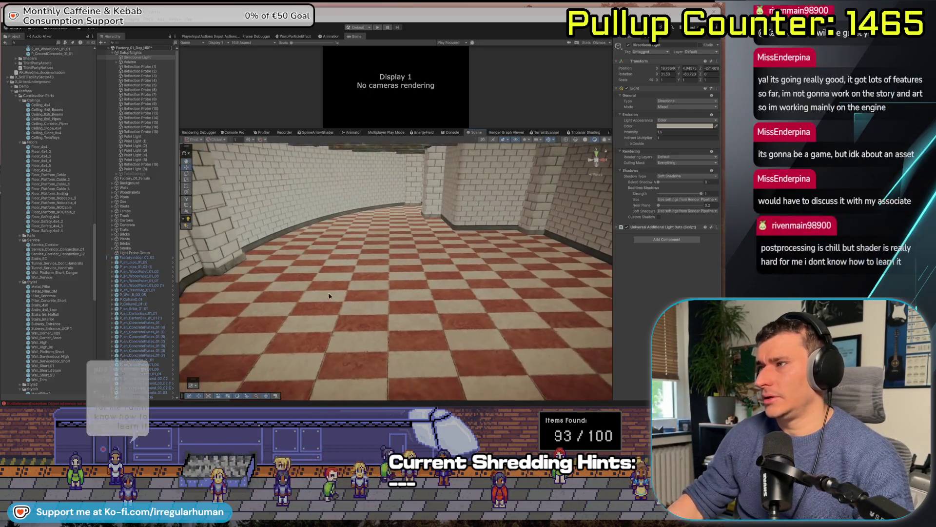
{"action": "left_click", "coordinate": [467, 372]}
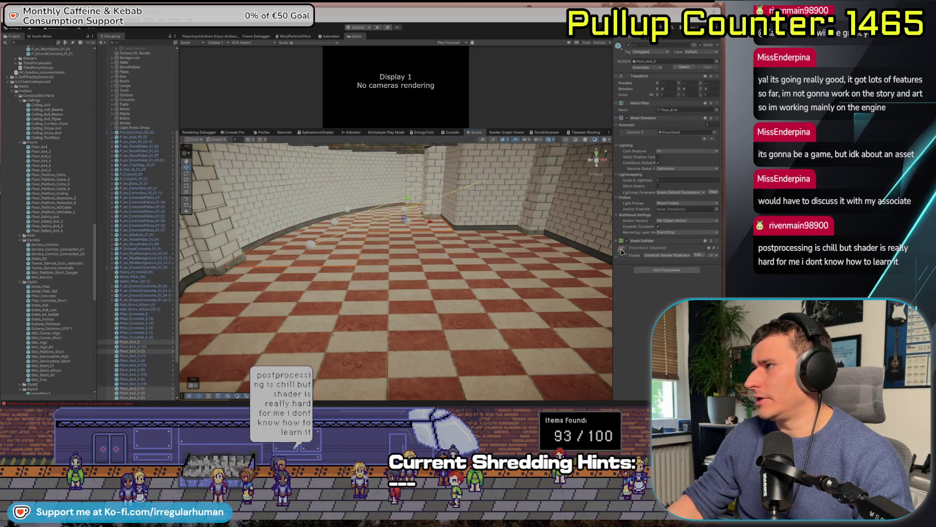
Check the floor tile's rendering layer options, widen the Inspector and expand the Floortiles3 material
{"action": "left_click", "coordinate": [685, 232]}
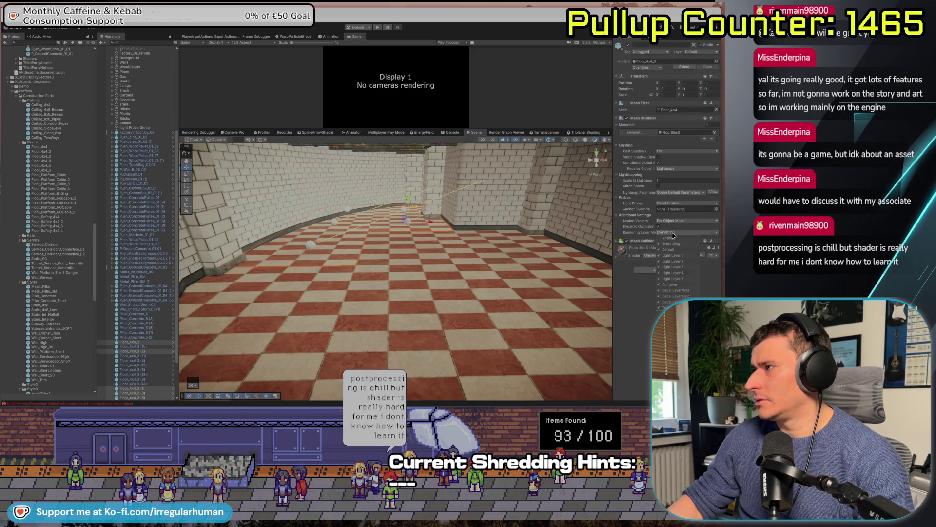
{"action": "left_click", "coordinate": [648, 270]}
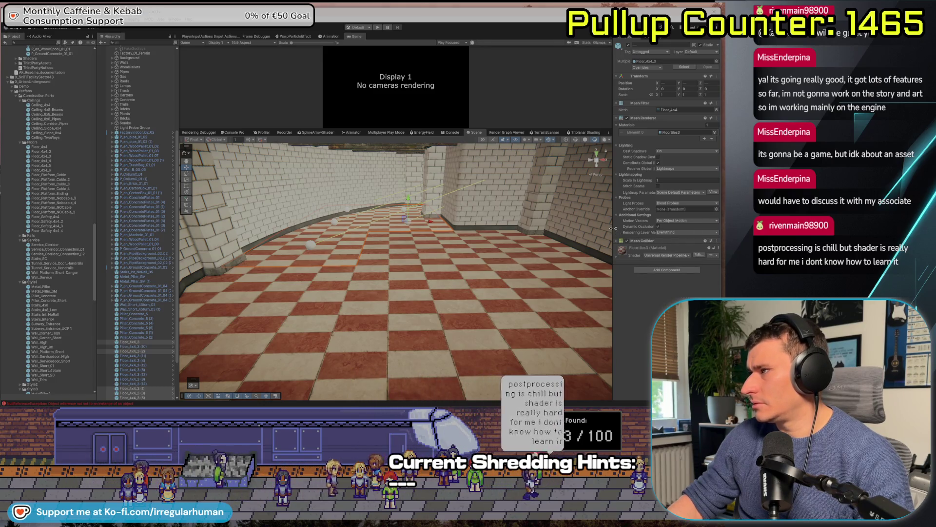
{"action": "left_click_drag", "start_coordinate": [614, 228], "coordinate": [587, 228]}
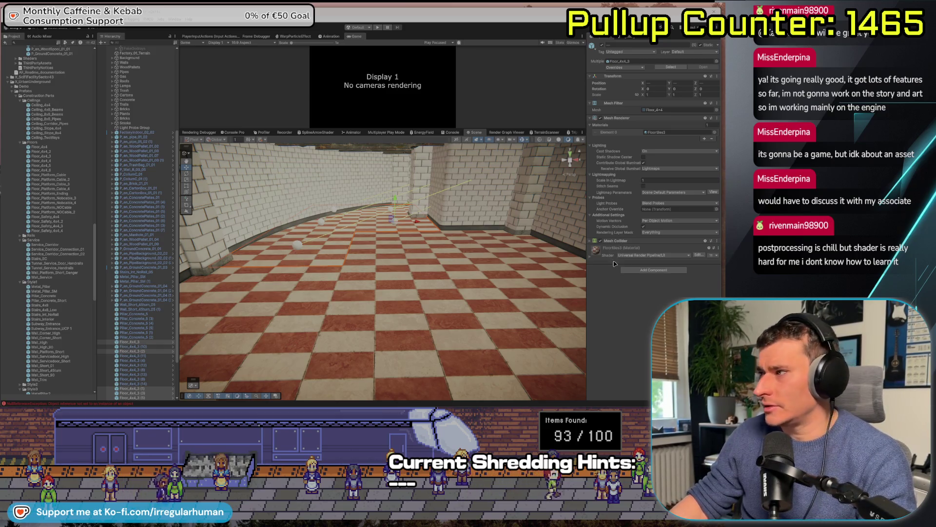
{"action": "left_click", "coordinate": [591, 259]}
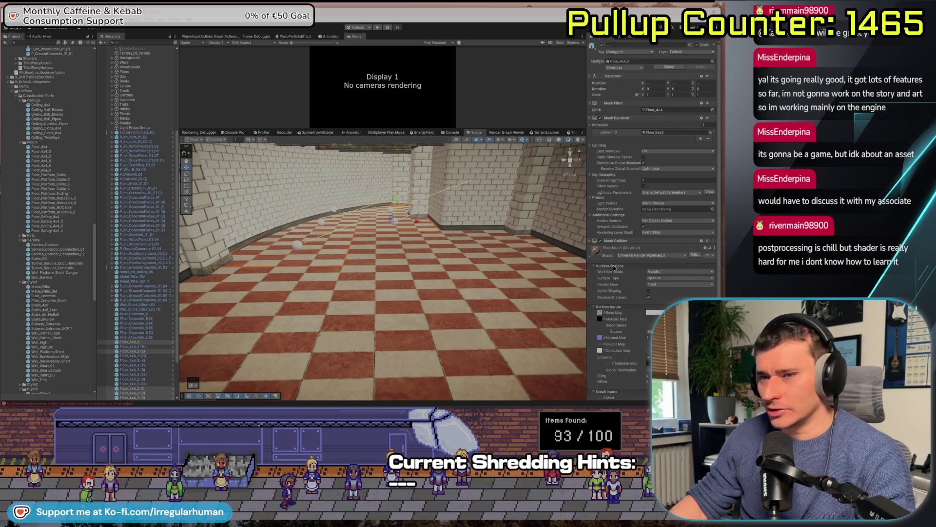
{"action": "scroll", "coordinate": [614, 267], "scroll_direction": "down", "scroll_amount": 4}
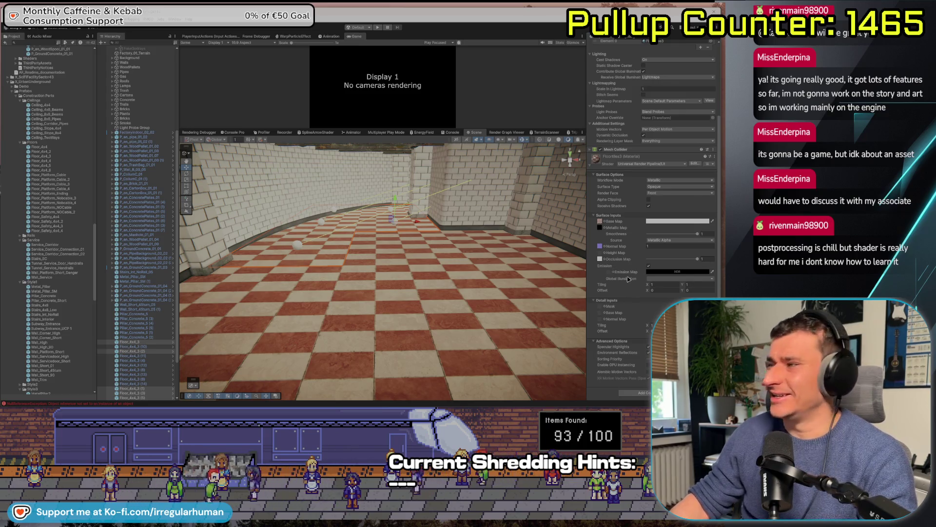
{"action": "scroll", "coordinate": [619, 279], "scroll_direction": "up", "scroll_amount": 3}
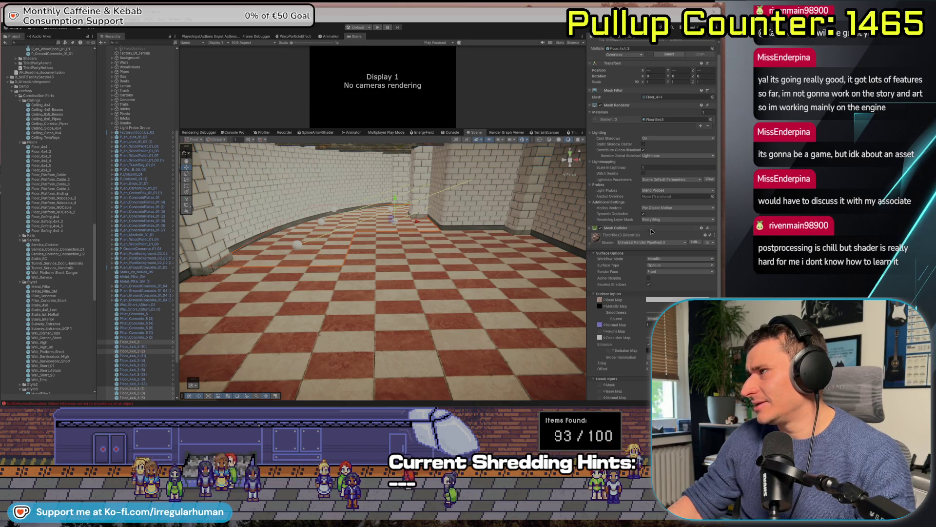
Clear the floor's Rendering Layer Mask to Nothing, tick only Dungeon, then select Setup&Lights
{"action": "left_click", "coordinate": [675, 220]}
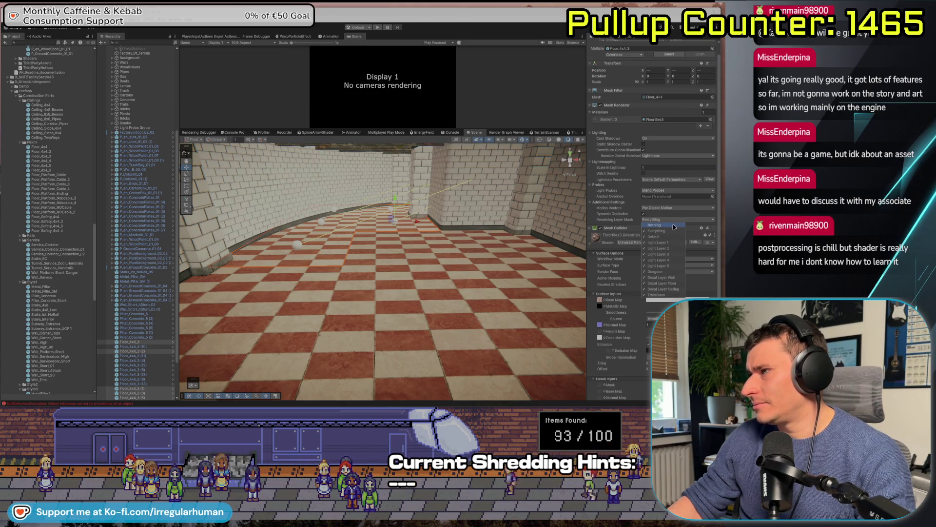
{"action": "left_click", "coordinate": [675, 227]}
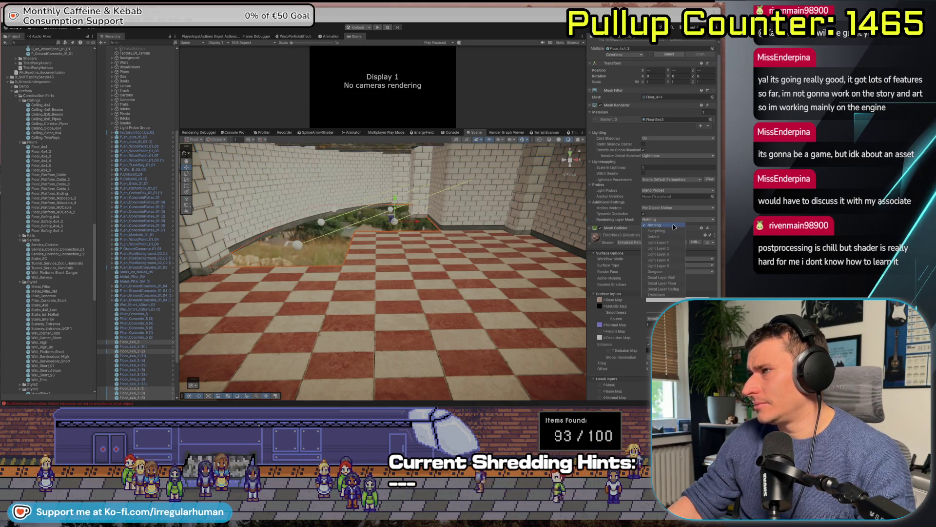
{"action": "left_click", "coordinate": [666, 272]}
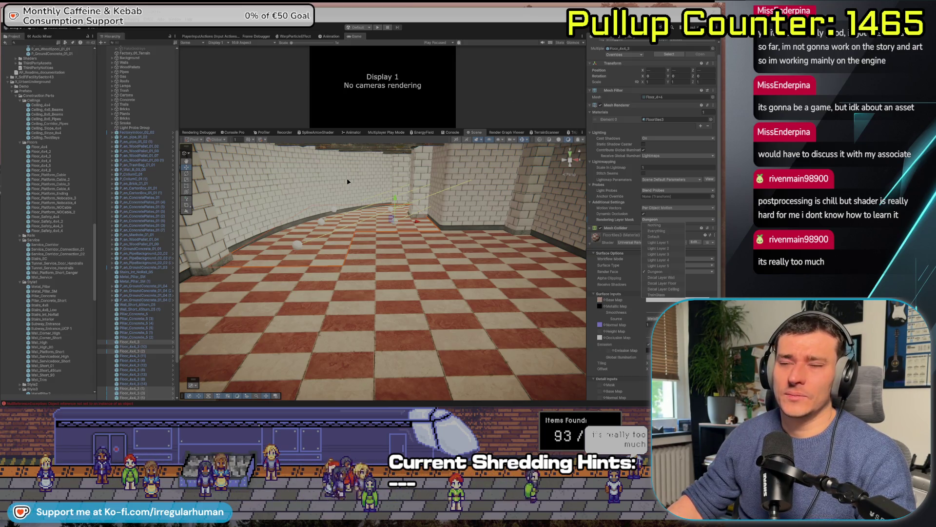
{"action": "left_click", "coordinate": [131, 52]}
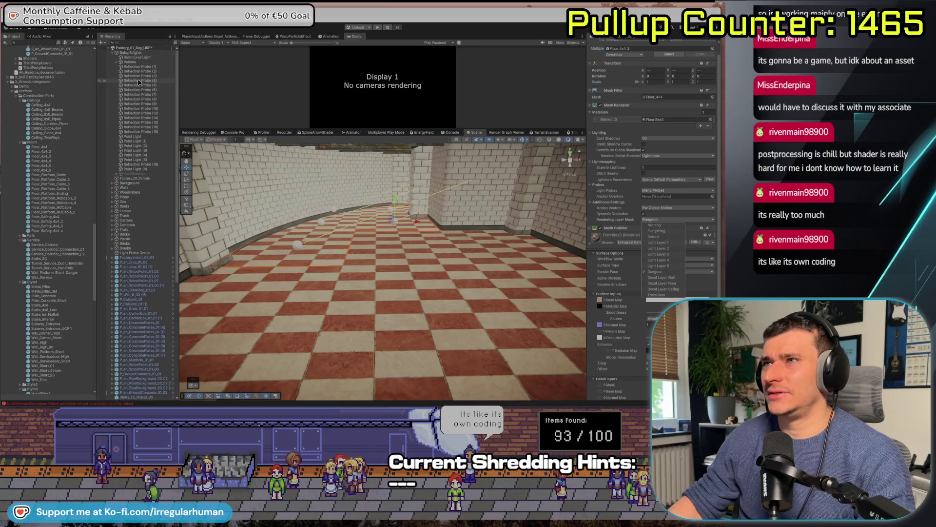
{"action": "left_click", "coordinate": [602, 45]}
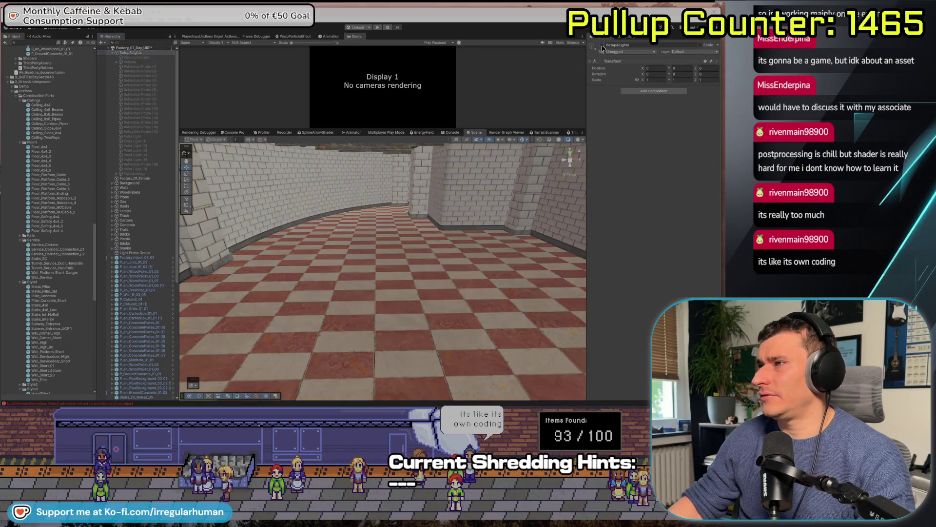
{"action": "left_click", "coordinate": [603, 46]}
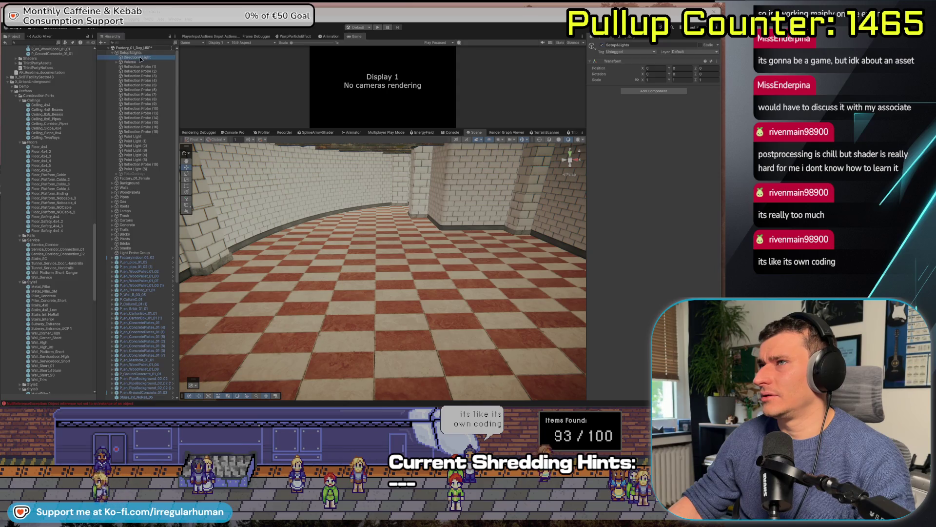
{"action": "left_click", "coordinate": [139, 58]}
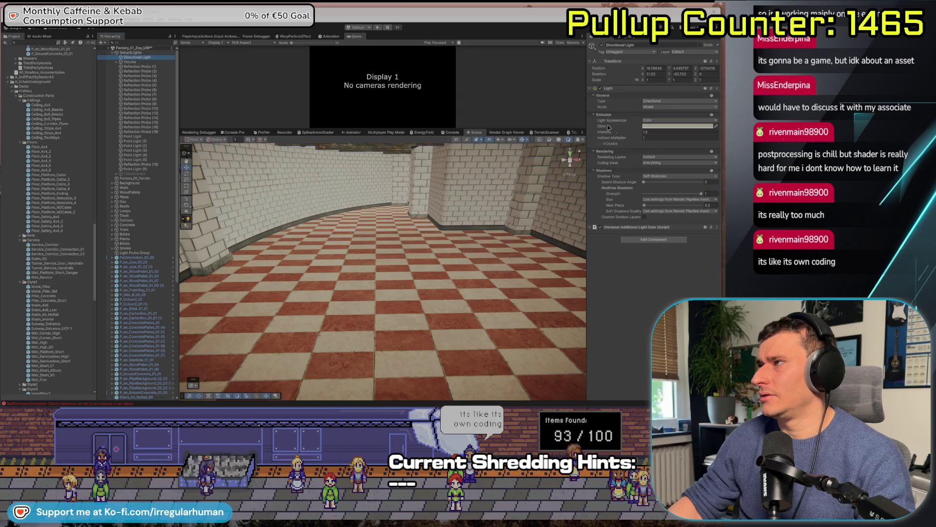
{"action": "left_click", "coordinate": [655, 165]}
{"action": "left_click", "coordinate": [658, 175]}
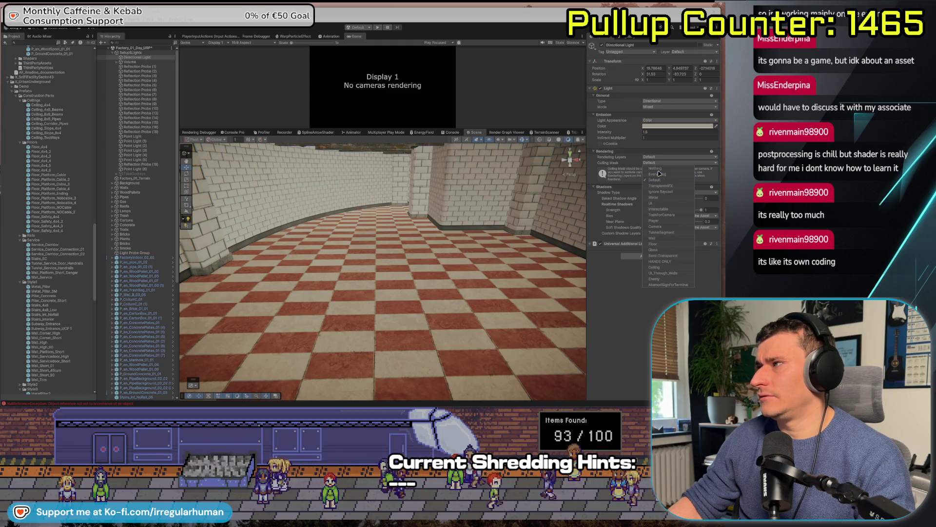
{"action": "left_click", "coordinate": [658, 174]}
{"action": "key", "text": "Escape"}
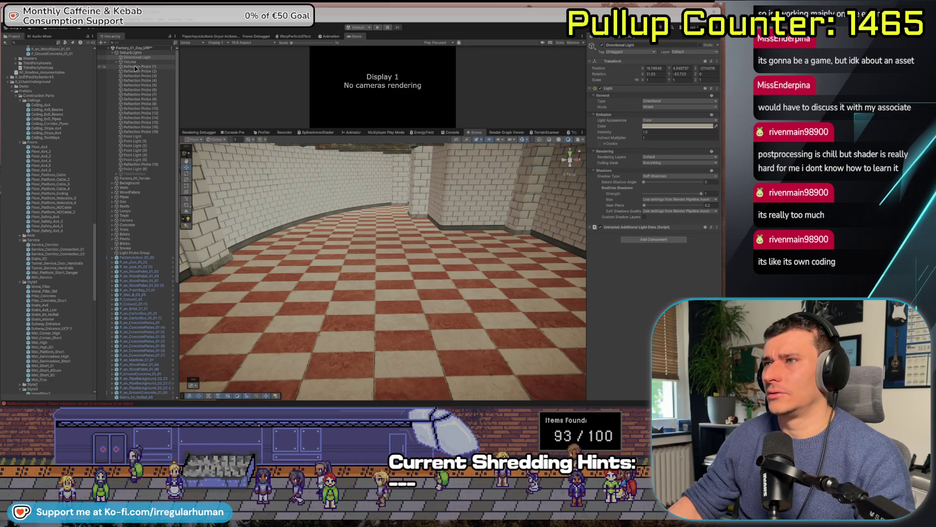
{"action": "left_click", "coordinate": [135, 173]}
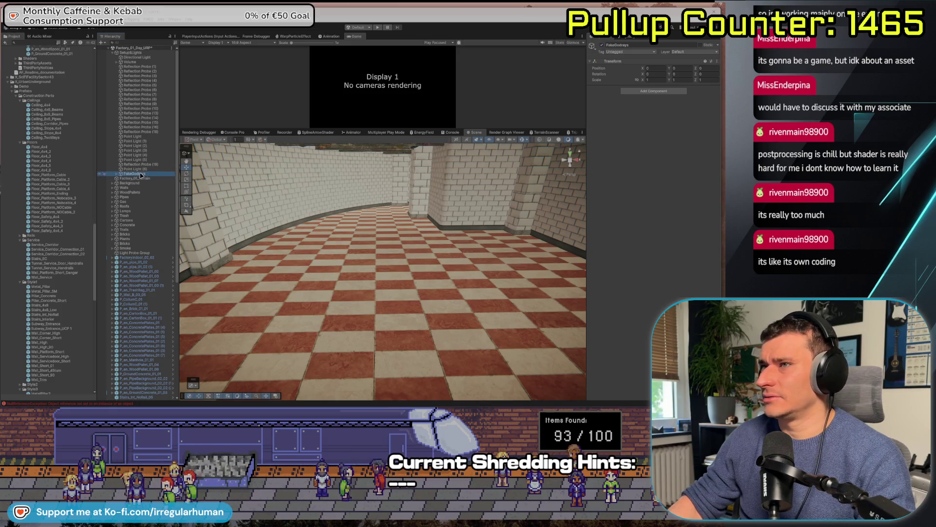
{"action": "left_click", "coordinate": [117, 173]}
{"action": "double_click", "coordinate": [136, 178]}
Frame Godray01, then toggle the FakeGodrays group to compare the fog and leave it inactive
{"action": "mouse_move", "coordinate": [429, 212]}
{"action": "left_mouse_down"}
{"action": "mouse_move", "coordinate": [510, 323]}
{"action": "mouse_move", "coordinate": [425, 369]}
{"action": "mouse_move", "coordinate": [374, 230]}
{"action": "mouse_move", "coordinate": [277, 261]}
{"action": "mouse_move", "coordinate": [364, 285]}
{"action": "mouse_move", "coordinate": [312, 273]}
{"action": "left_mouse_up"}
{"action": "left_click", "coordinate": [131, 173]}
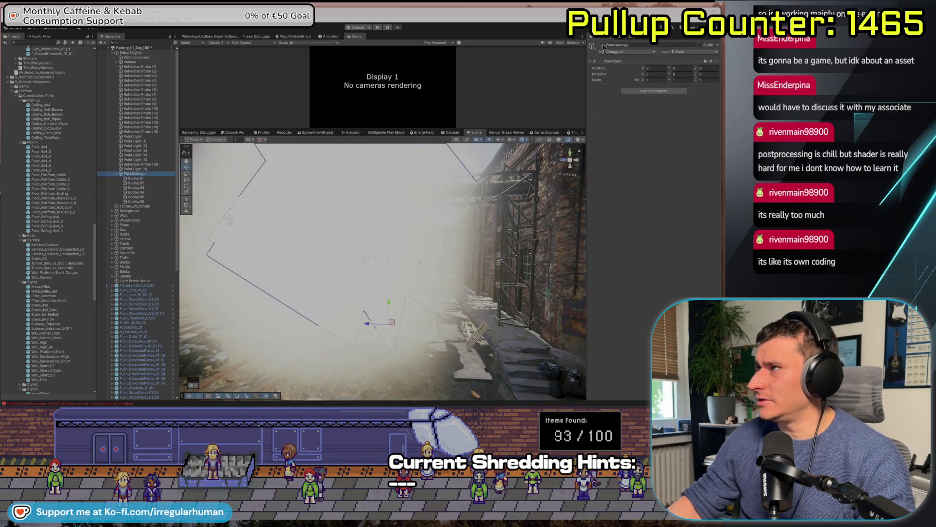
{"action": "left_click", "coordinate": [603, 45]}
{"action": "left_click", "coordinate": [603, 45]}
{"action": "left_click", "coordinate": [602, 45]}
Collapse the Setup&Lights group and view the courtyard from the red-doored brick wall side
{"action": "left_click_drag", "start_coordinate": [336, 391], "coordinate": [144, 332]}
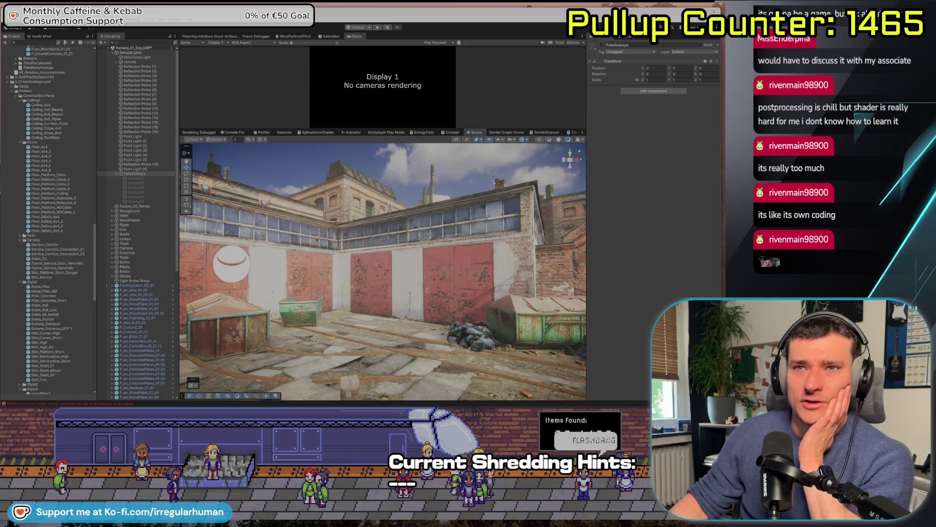
{"action": "left_click", "coordinate": [113, 53]}
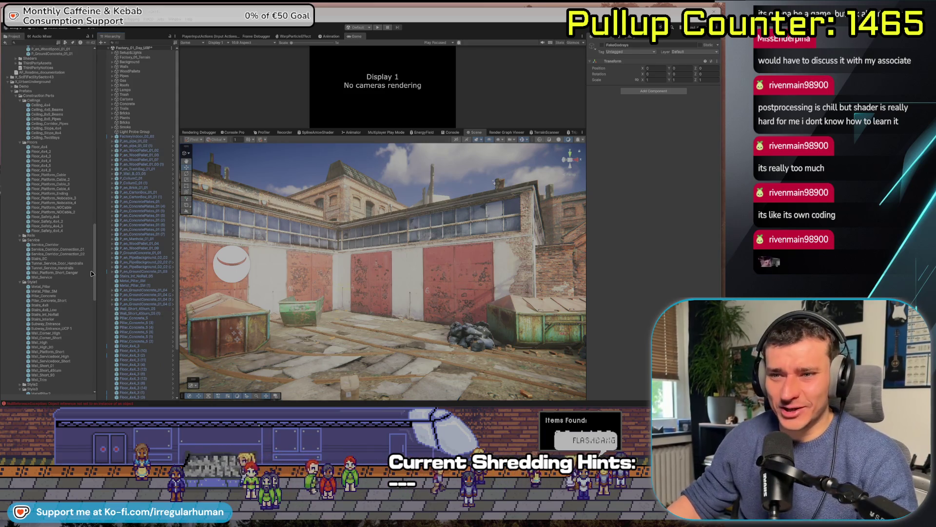
{"action": "scroll", "coordinate": [91, 275], "scroll_direction": "down", "scroll_amount": 15}
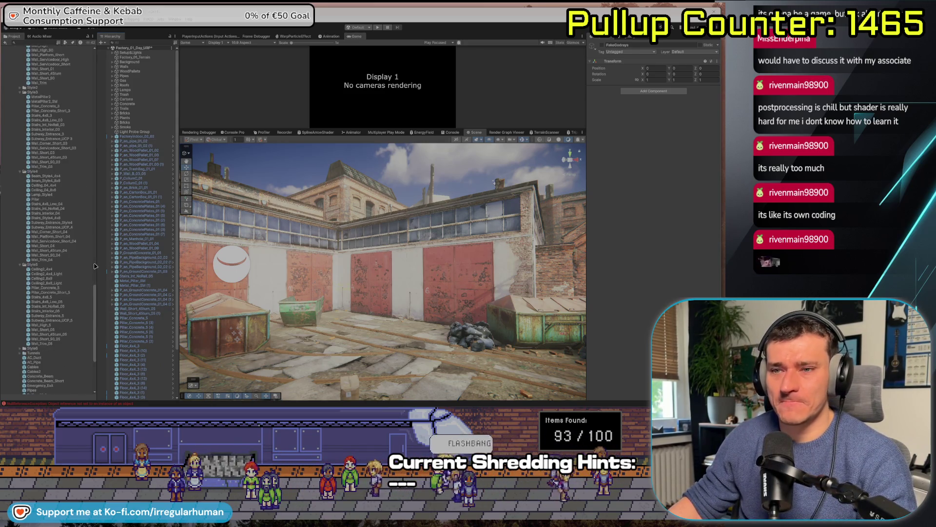
{"action": "scroll", "coordinate": [59, 234], "scroll_direction": "up", "scroll_amount": 10}
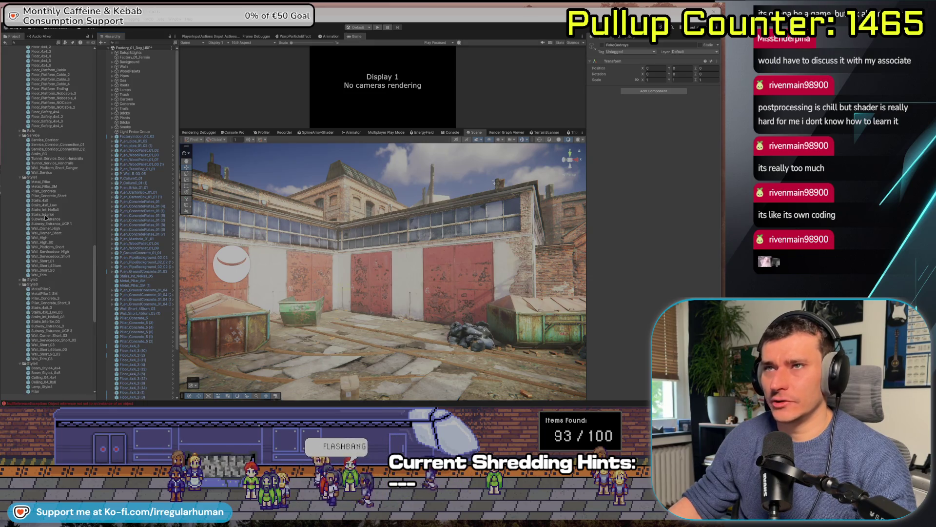
{"action": "mouse_move", "coordinate": [292, 269]}
{"action": "left_mouse_down"}
{"action": "mouse_move", "coordinate": [226, 304]}
{"action": "mouse_move", "coordinate": [237, 323]}
{"action": "mouse_move", "coordinate": [266, 328]}
{"action": "mouse_move", "coordinate": [218, 291]}
{"action": "mouse_move", "coordinate": [274, 311]}
{"action": "left_mouse_up"}
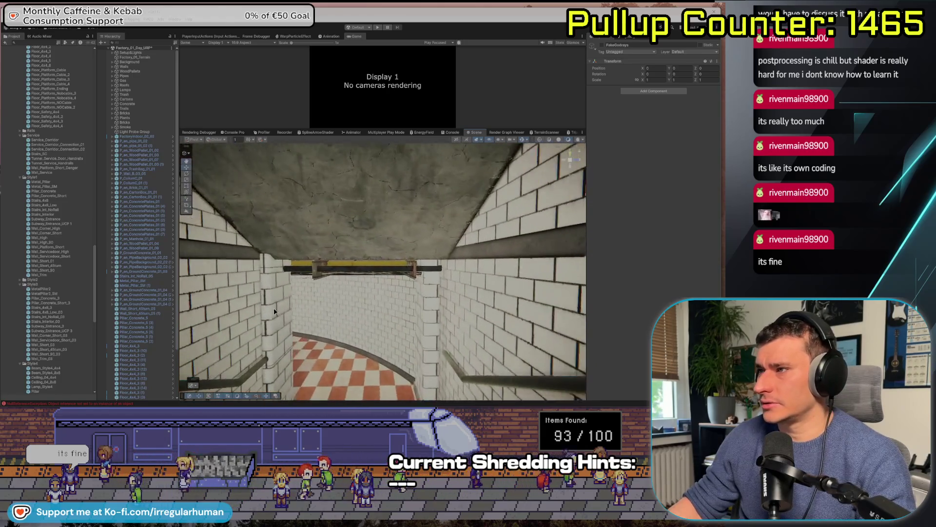
Rotate the beam Pillar_Concrete_5 (6) above the stairwell to X 90 and check it against the ceiling
{"action": "left_click", "coordinate": [277, 300]}
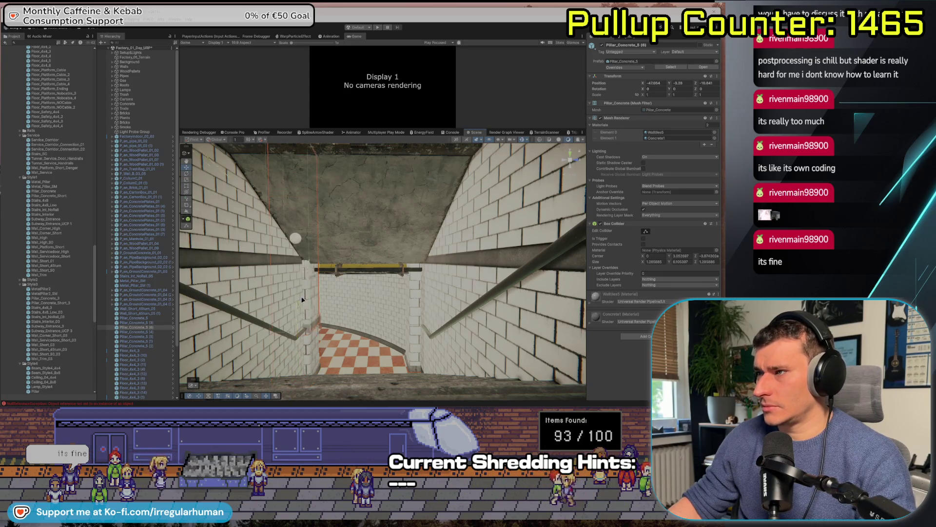
{"action": "left_click", "coordinate": [316, 285]}
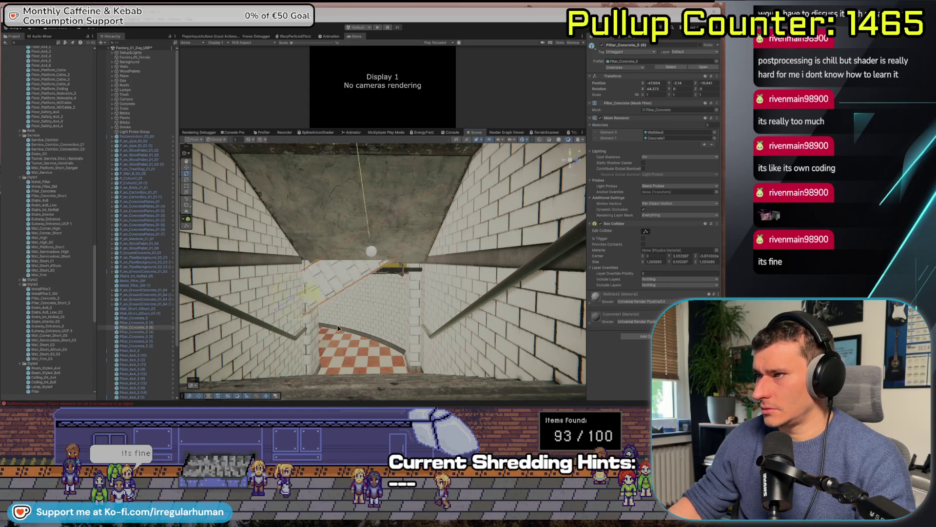
{"action": "left_click_drag", "start_coordinate": [353, 350], "coordinate": [310, 306]}
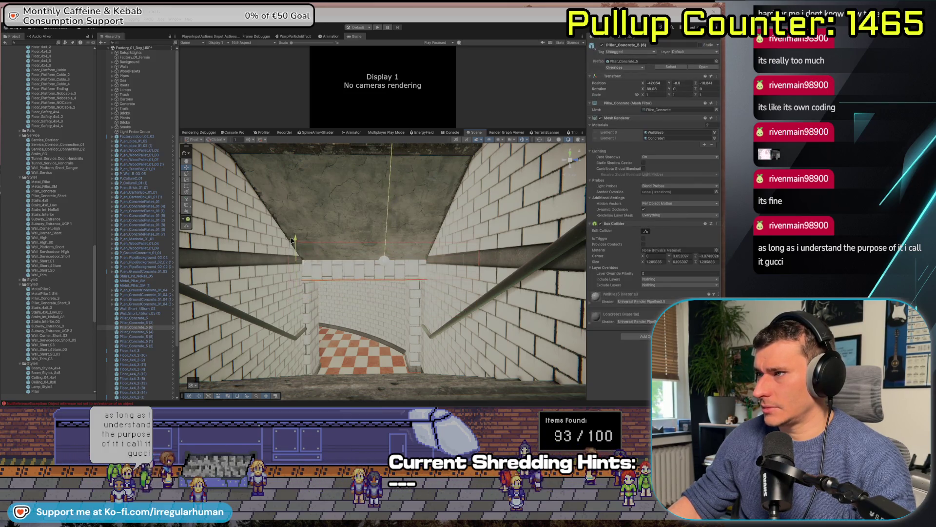
{"action": "mouse_move", "coordinate": [338, 249]}
{"action": "left_mouse_down"}
{"action": "mouse_move", "coordinate": [270, 276]}
{"action": "mouse_move", "coordinate": [278, 281]}
{"action": "left_mouse_up"}
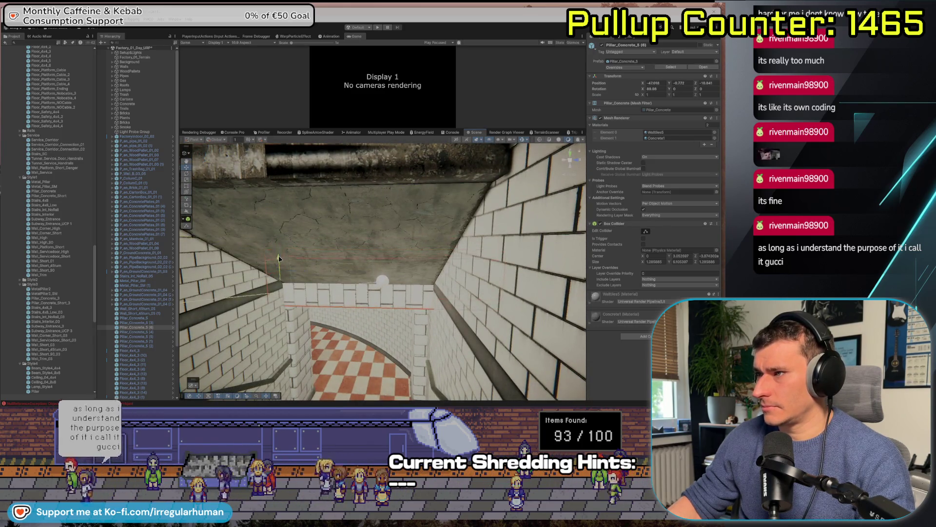
{"action": "mouse_move", "coordinate": [334, 345]}
{"action": "left_mouse_down"}
{"action": "mouse_move", "coordinate": [28, 284]}
{"action": "mouse_move", "coordinate": [72, 303]}
{"action": "mouse_move", "coordinate": [180, 246]}
{"action": "left_mouse_up"}
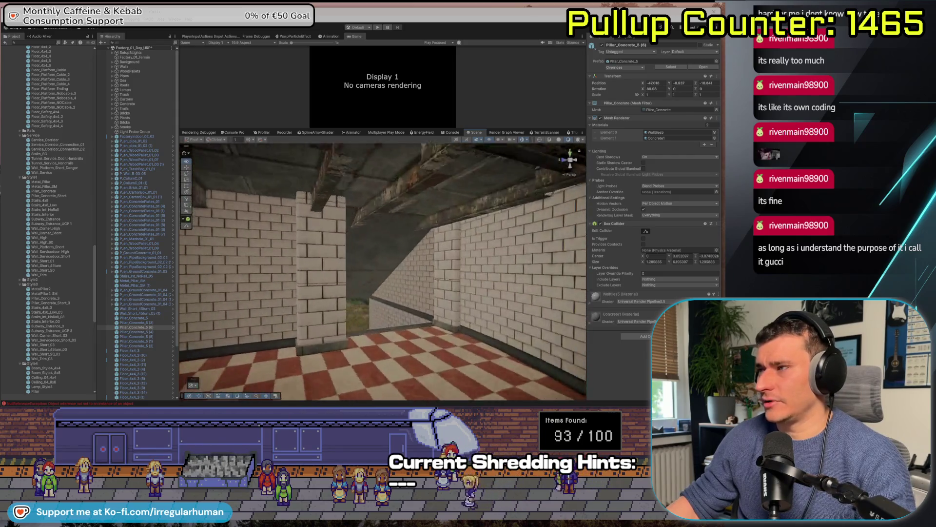
{"action": "left_click_drag", "start_coordinate": [461, 406], "coordinate": [380, 346]}
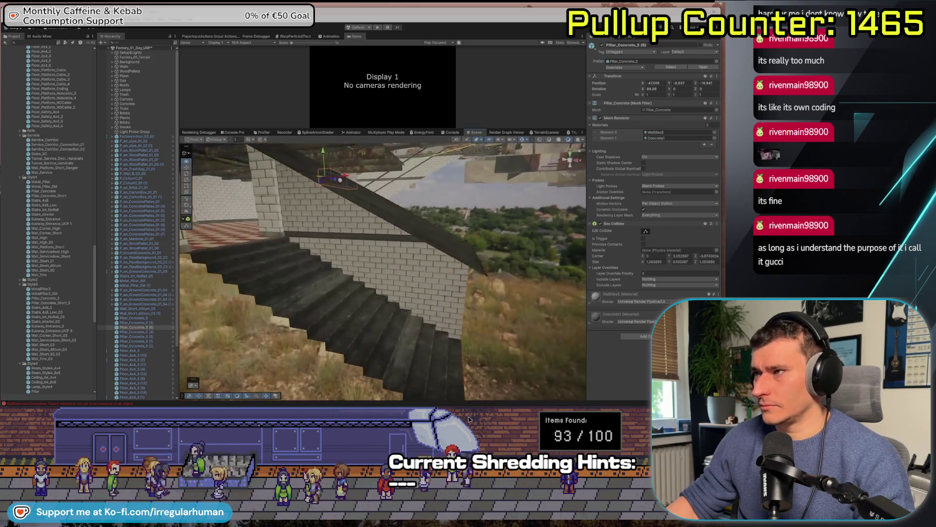
Duplicate the outside stairs Stairs_4x8_Low_05 and slide the copy along the X axis
{"action": "left_click", "coordinate": [385, 290]}
{"action": "key", "text": "ctrl+d"}
{"action": "left_click_drag", "start_coordinate": [266, 240], "coordinate": [286, 257]}
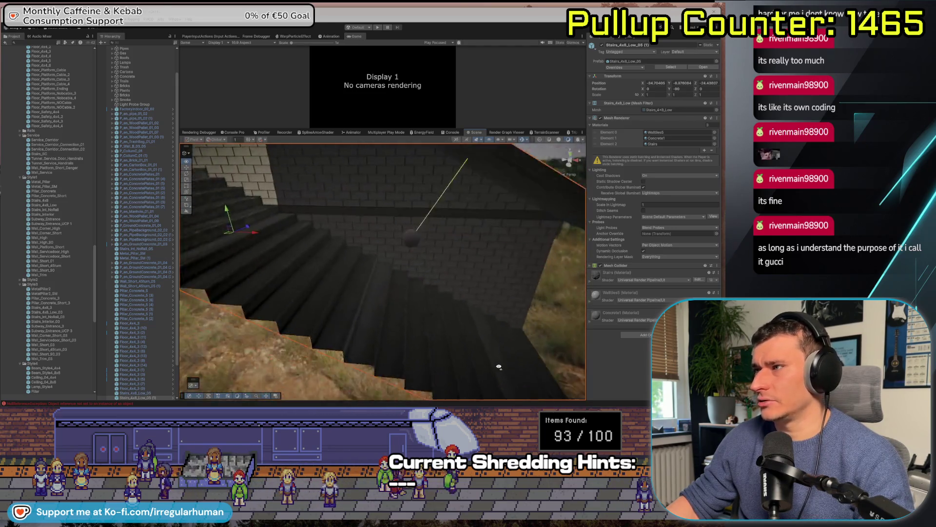
{"action": "left_click_drag", "start_coordinate": [530, 324], "coordinate": [551, 338]}
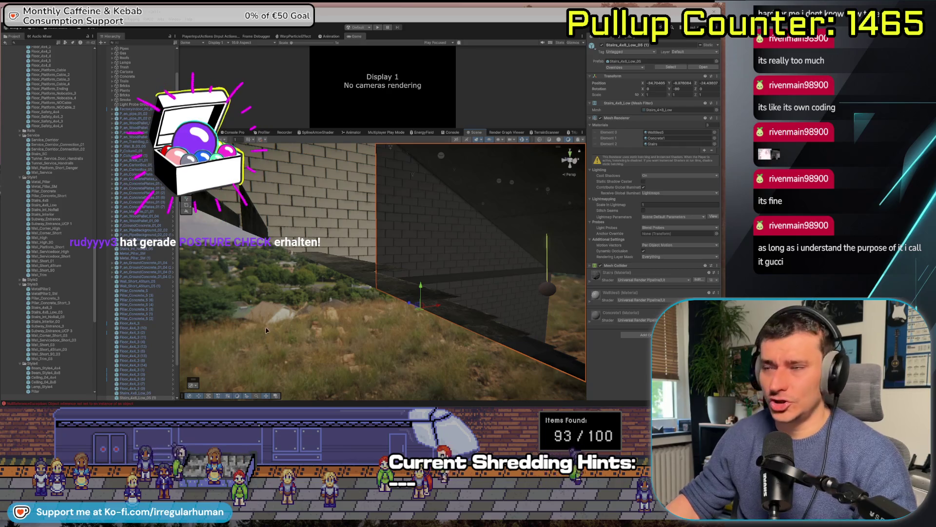
{"action": "left_click", "coordinate": [540, 170]}
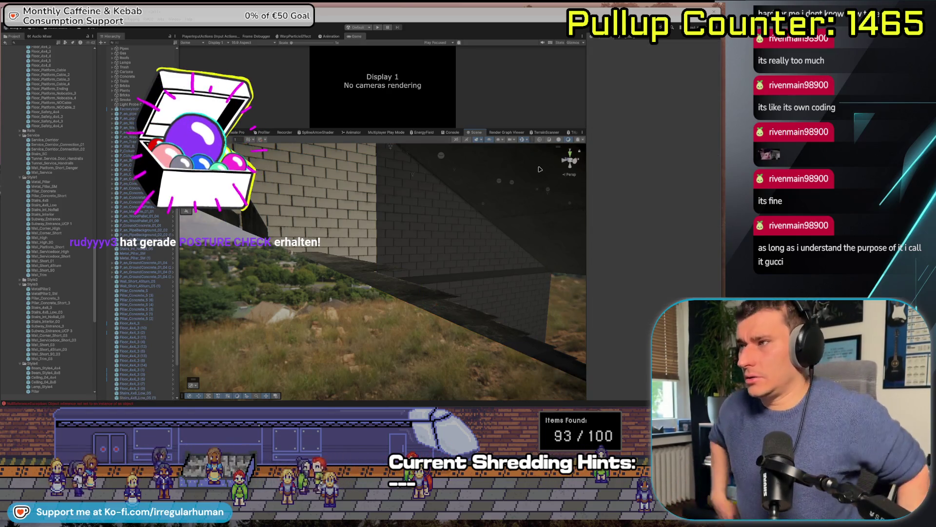
{"action": "mouse_move", "coordinate": [540, 169]}
{"action": "left_mouse_down"}
{"action": "mouse_move", "coordinate": [401, 316]}
{"action": "mouse_move", "coordinate": [340, 281]}
{"action": "mouse_move", "coordinate": [208, 296]}
{"action": "left_mouse_up"}
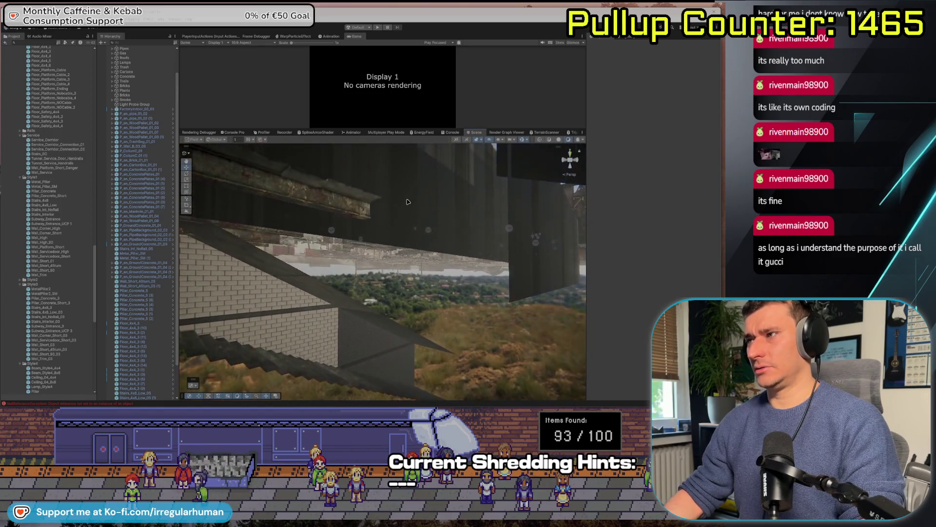
Delete the roof piece P_en_Roof_01_06 (13) and the dark roof panel
{"action": "left_click", "coordinate": [397, 242]}
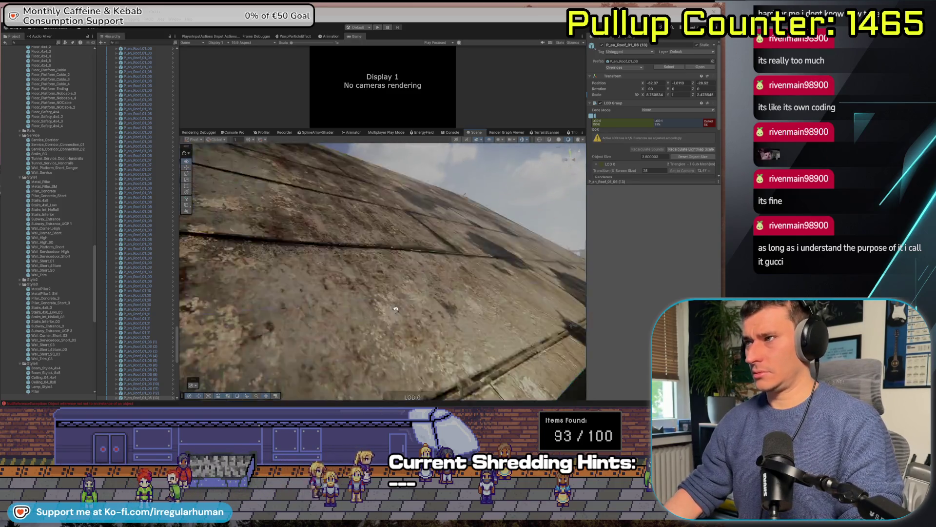
{"action": "left_click_drag", "start_coordinate": [399, 352], "coordinate": [202, 366]}
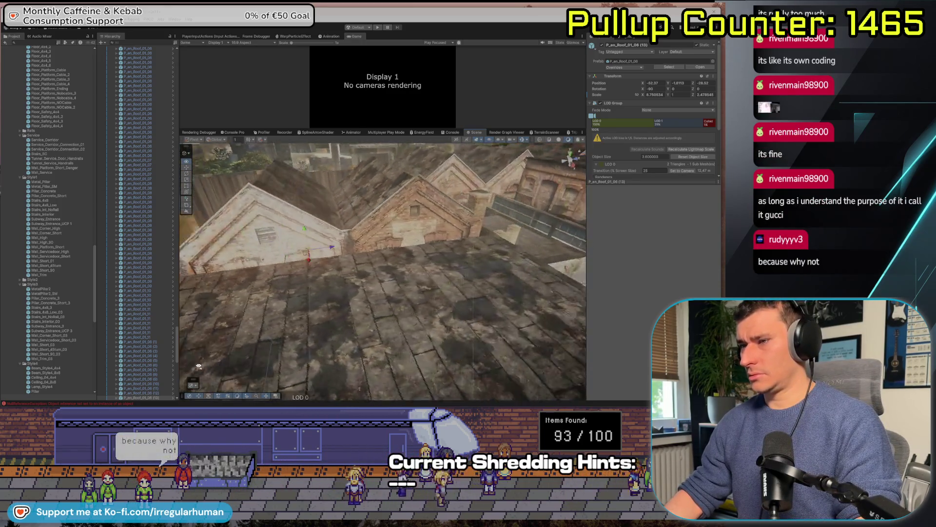
{"action": "key", "text": "Delete"}
{"action": "left_click_drag", "start_coordinate": [284, 273], "coordinate": [283, 281]}
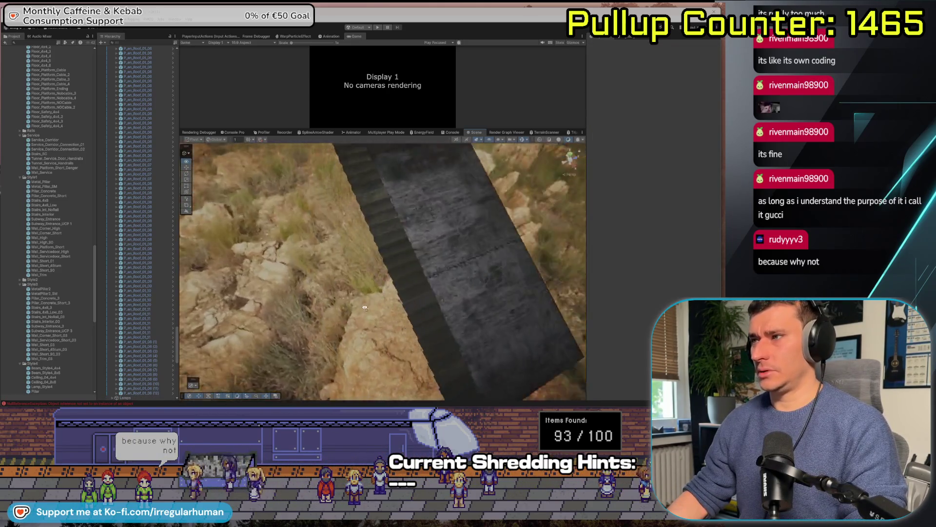
{"action": "left_click", "coordinate": [515, 241]}
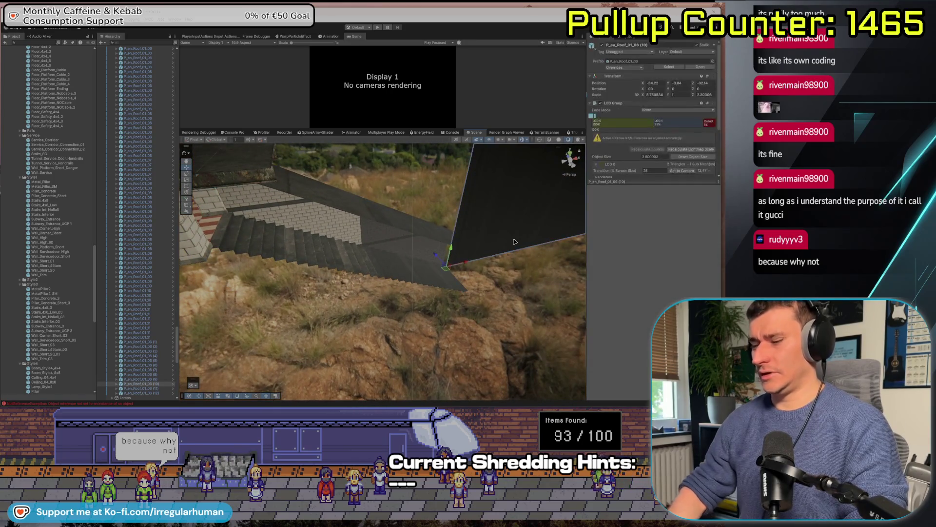
{"action": "key", "text": "Delete"}
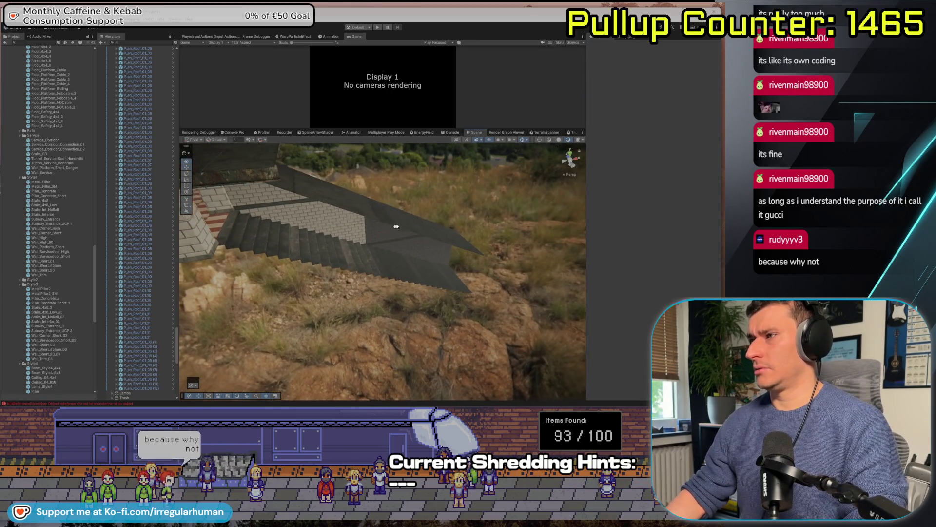
Frame the copied stairs Stairs_4x8_Low_05 (1), check its material options, and select the courtyard reflection probe
{"action": "left_click", "coordinate": [334, 254]}
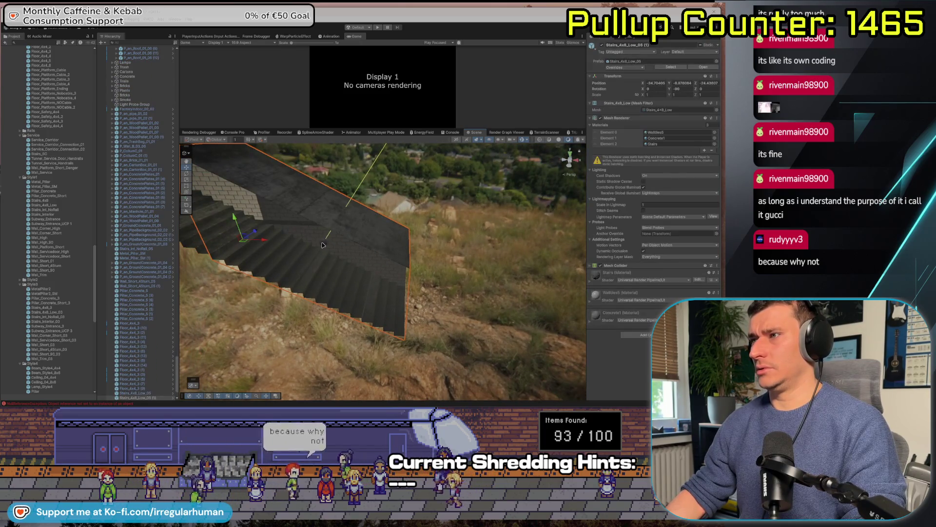
{"action": "scroll", "coordinate": [157, 363], "scroll_direction": "down", "scroll_amount": 2}
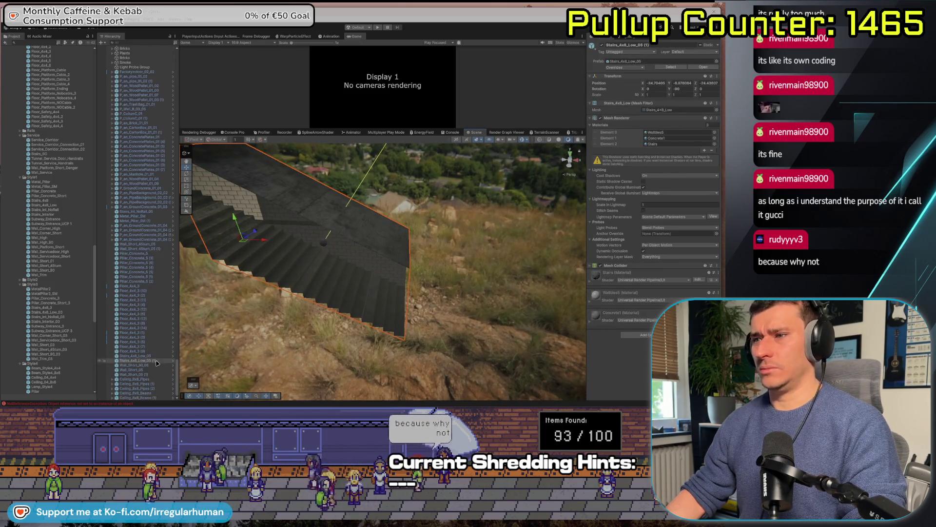
{"action": "key", "text": "f"}
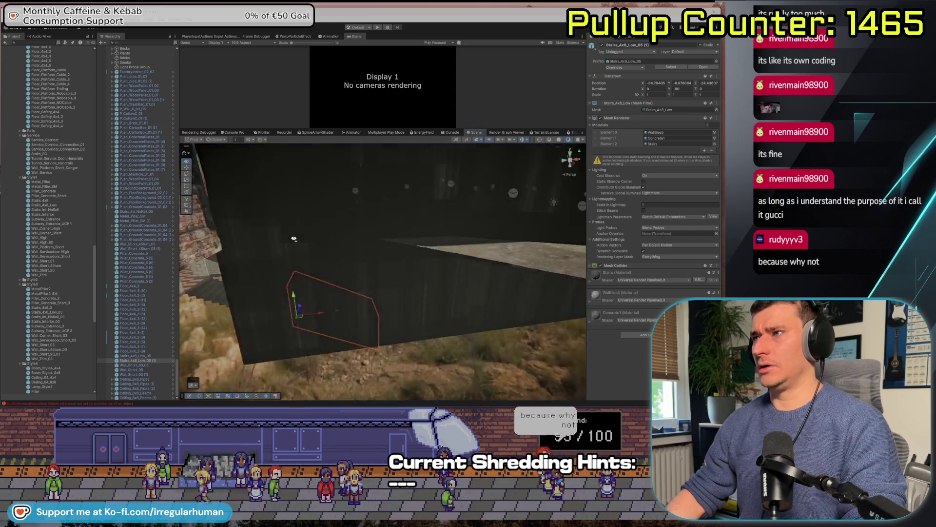
{"action": "scroll", "coordinate": [293, 239], "scroll_direction": "down", "scroll_amount": 5}
{"action": "left_click", "coordinate": [368, 278]}
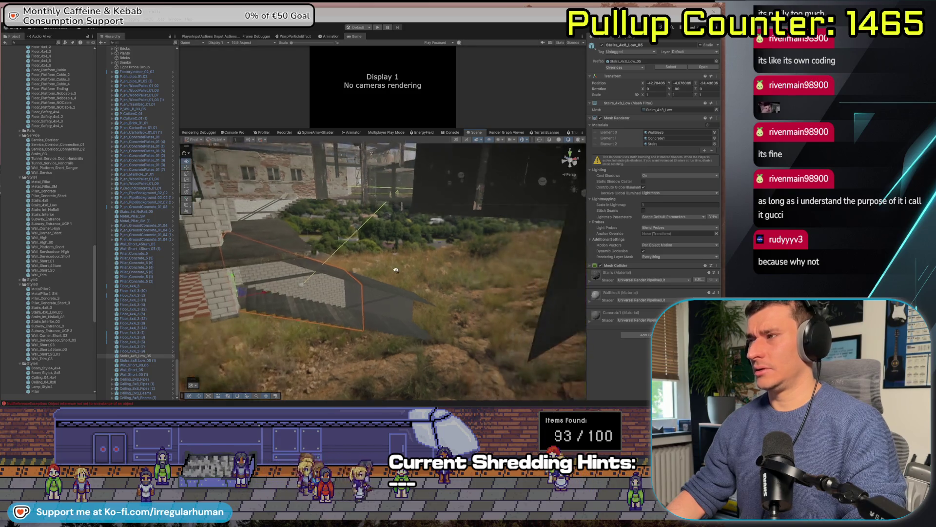
{"action": "left_click_drag", "start_coordinate": [399, 268], "coordinate": [445, 271]}
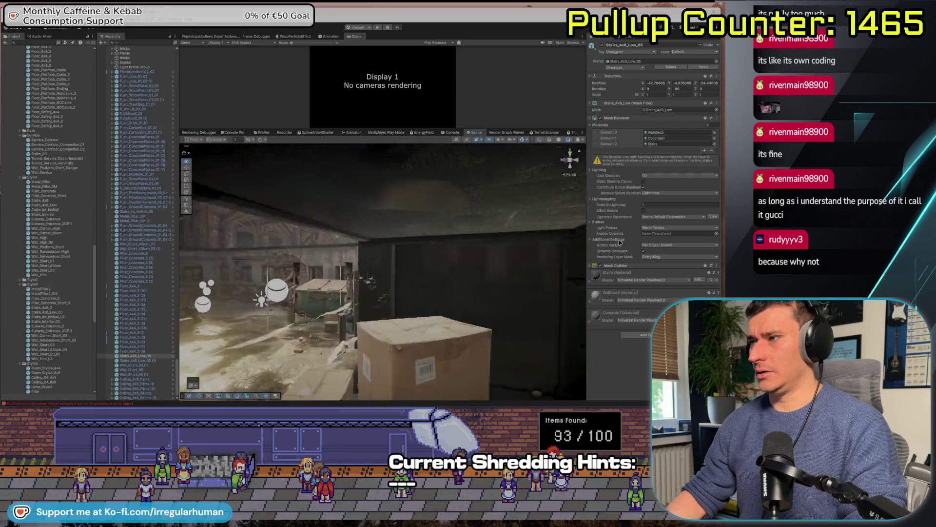
{"action": "right_click", "coordinate": [654, 269]}
{"action": "left_click_drag", "start_coordinate": [264, 270], "coordinate": [457, 301]}
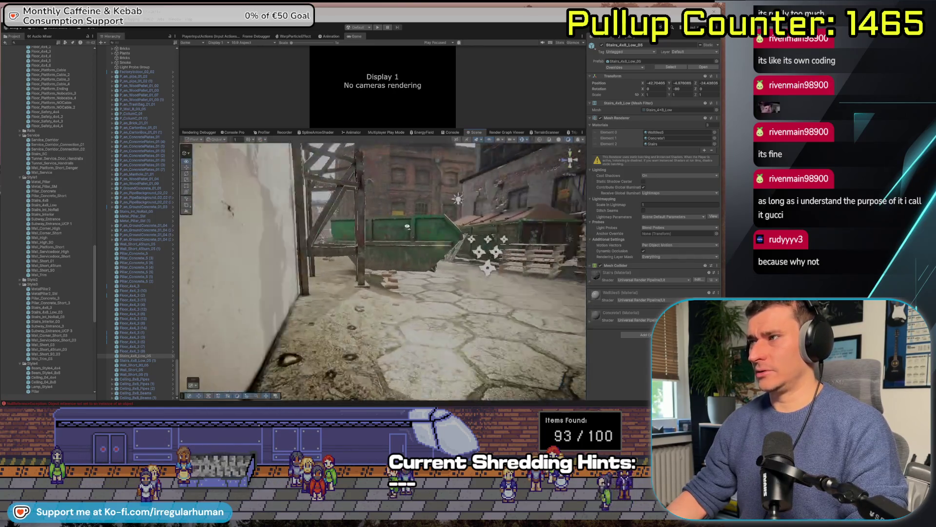
{"action": "left_click", "coordinate": [485, 164]}
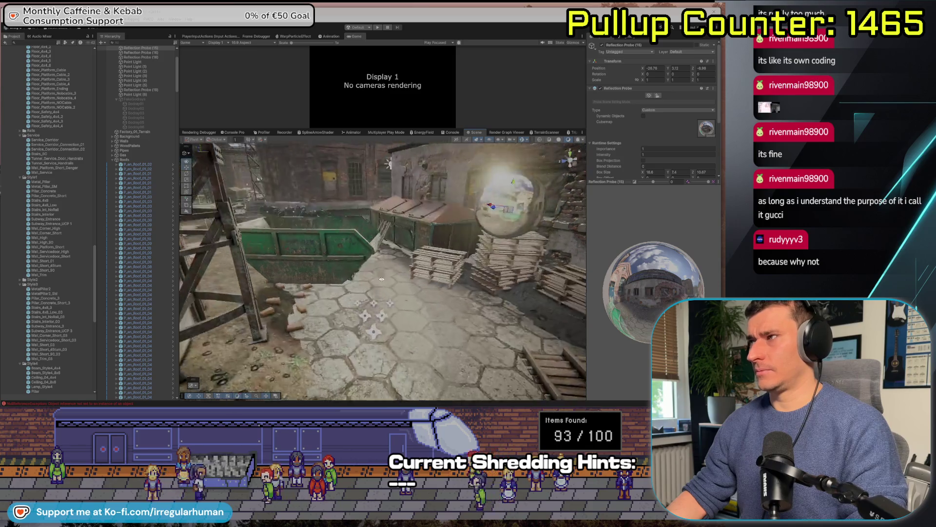
Frame the reflection probe and drag it from Z -16.24 to about -20.9 over the tiled landing
{"action": "key", "text": "f"}
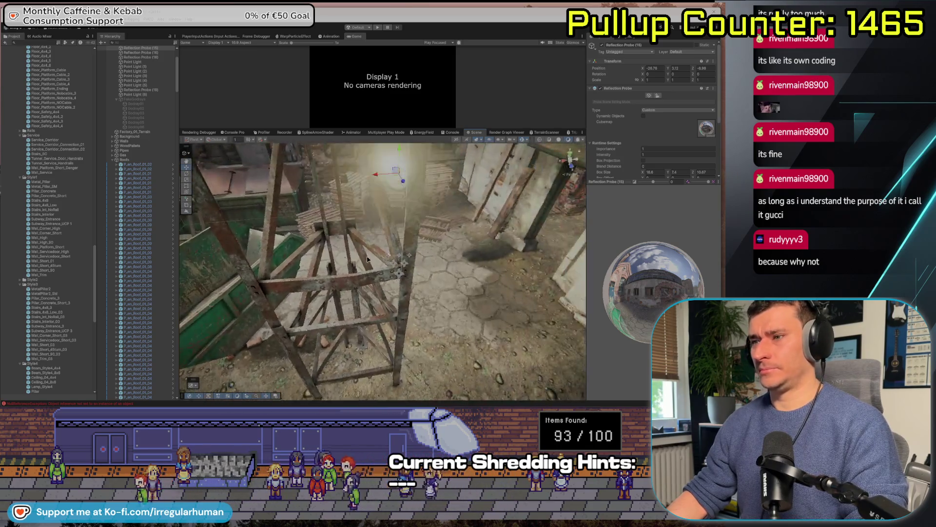
{"action": "left_click", "coordinate": [394, 280]}
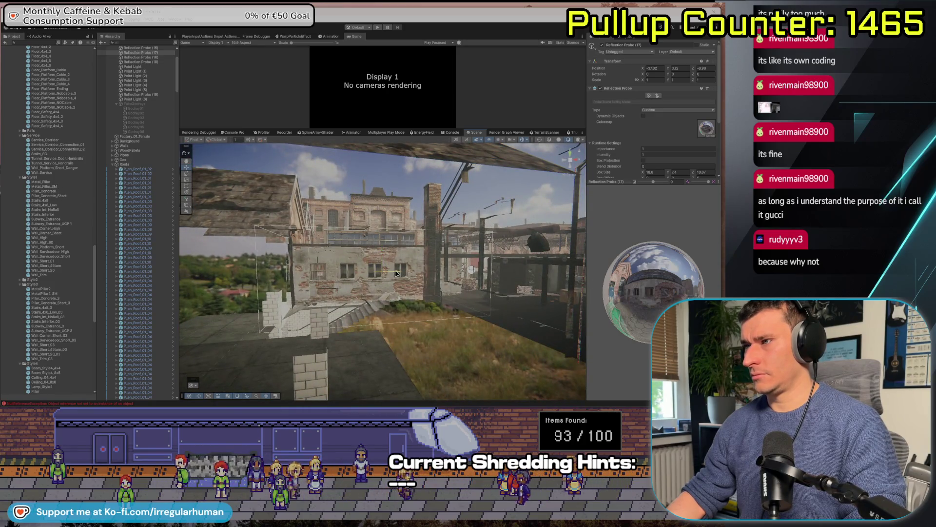
{"action": "left_click_drag", "start_coordinate": [320, 331], "coordinate": [437, 239]}
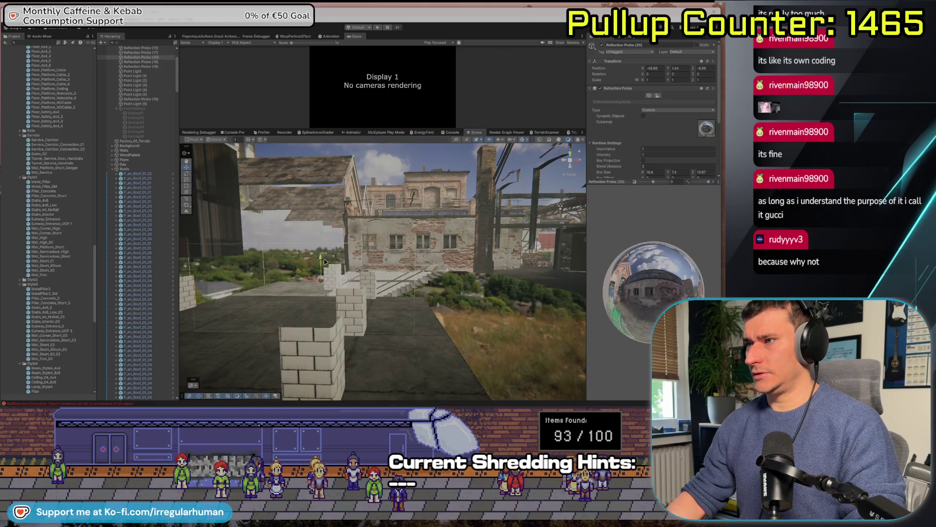
{"action": "mouse_move", "coordinate": [334, 309]}
{"action": "left_mouse_down"}
{"action": "mouse_move", "coordinate": [349, 295]}
{"action": "mouse_move", "coordinate": [340, 308]}
{"action": "left_mouse_up"}
{"action": "mouse_move", "coordinate": [316, 343]}
{"action": "left_mouse_down"}
{"action": "mouse_move", "coordinate": [454, 274]}
{"action": "mouse_move", "coordinate": [395, 258]}
{"action": "mouse_move", "coordinate": [405, 242]}
{"action": "left_mouse_up"}
Undo the accidental probe stretch and set the Box Size X to 15.25 along with a new height
{"action": "key", "text": "r"}
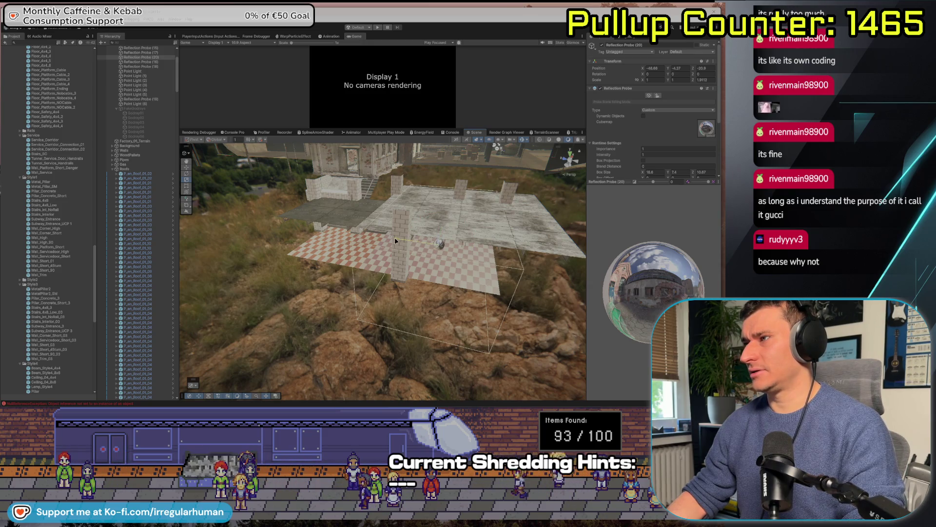
{"action": "key", "text": "ctrl+z"}
{"action": "left_click_drag", "start_coordinate": [627, 182], "coordinate": [616, 291]}
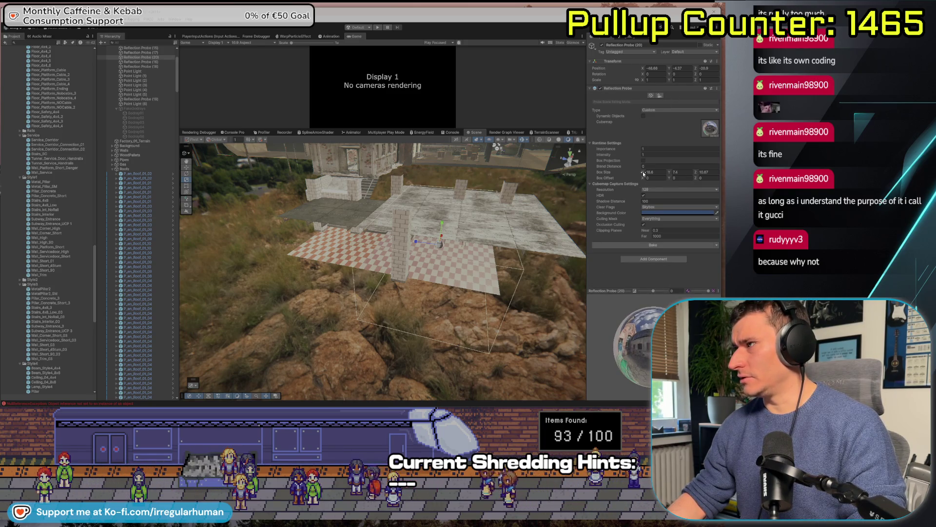
{"action": "left_click_drag", "start_coordinate": [643, 173], "coordinate": [649, 177]}
{"action": "type", "text": "15.25"}
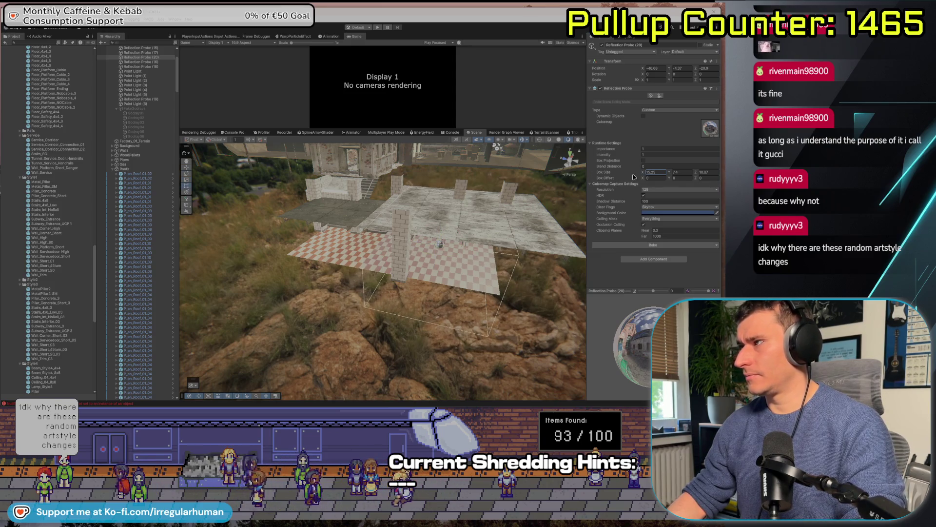
{"action": "left_click", "coordinate": [671, 172]}
{"action": "type", "text": "7.8"}
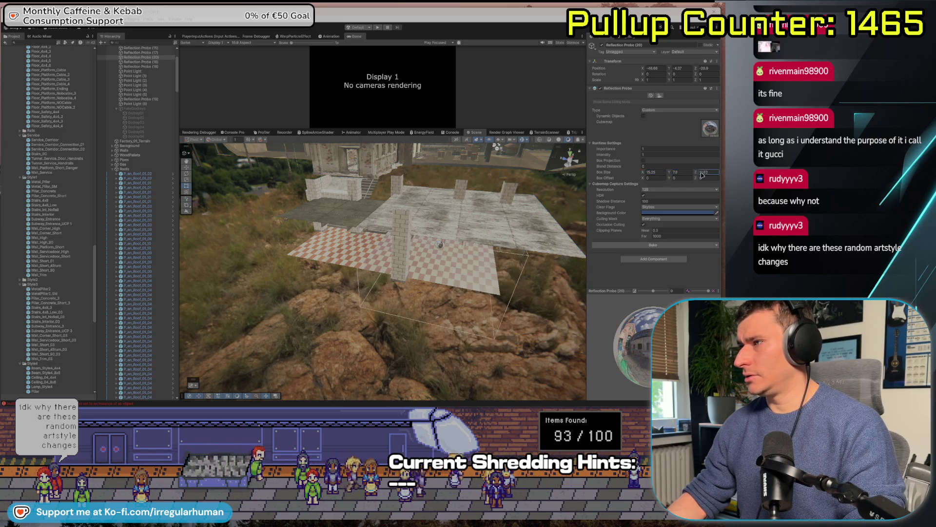
{"action": "type", "text": "23.24"}
{"action": "key", "text": "Return"}
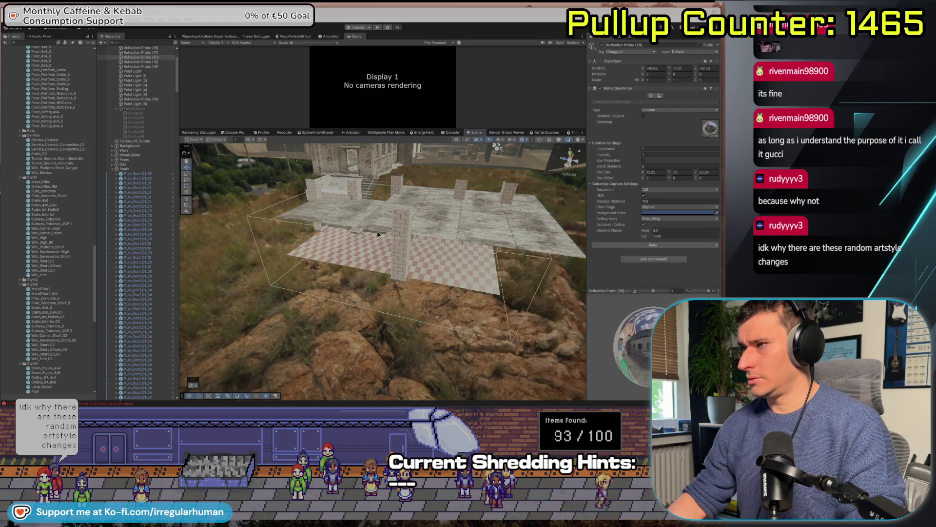
Inspect the probe from inside the building, enter a new box depth and re-centre on it
{"action": "left_click_drag", "start_coordinate": [363, 261], "coordinate": [367, 238]}
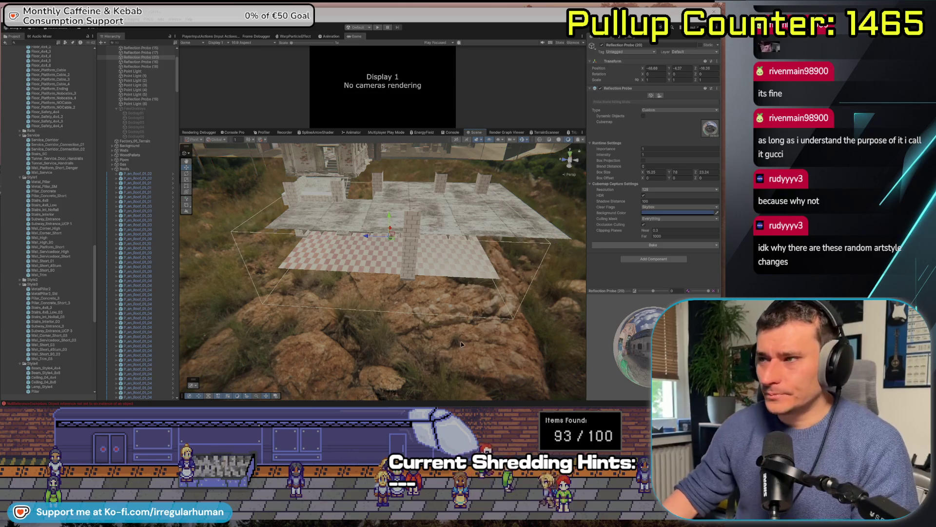
{"action": "left_click_drag", "start_coordinate": [322, 303], "coordinate": [343, 293]}
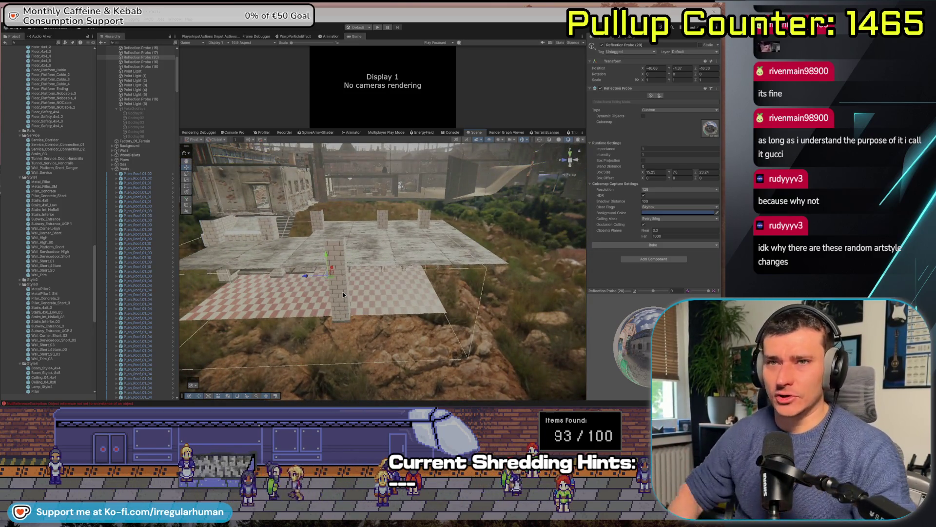
{"action": "mouse_move", "coordinate": [349, 277]}
{"action": "left_mouse_down"}
{"action": "mouse_move", "coordinate": [328, 264]}
{"action": "mouse_move", "coordinate": [222, 258]}
{"action": "mouse_move", "coordinate": [320, 259]}
{"action": "mouse_move", "coordinate": [317, 294]}
{"action": "left_mouse_up"}
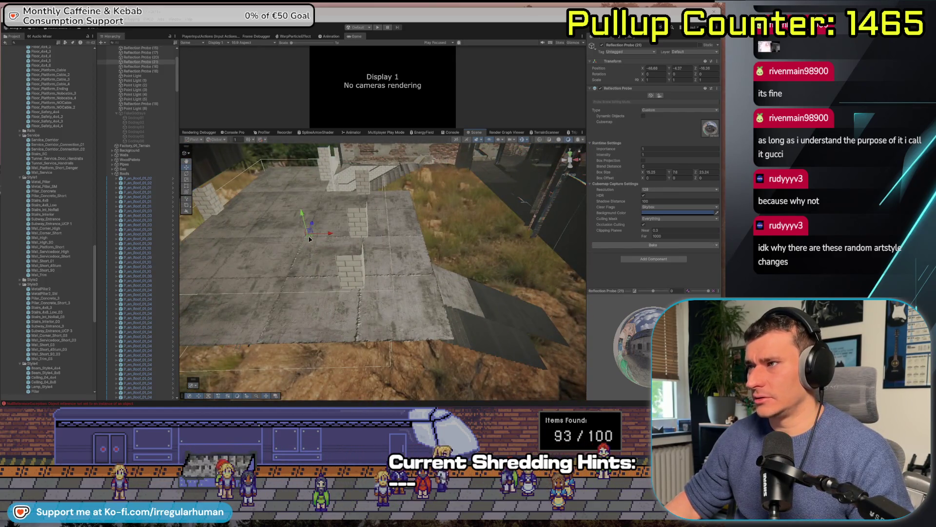
{"action": "mouse_move", "coordinate": [310, 238]}
{"action": "left_mouse_down"}
{"action": "mouse_move", "coordinate": [564, 335]}
{"action": "mouse_move", "coordinate": [536, 317]}
{"action": "left_mouse_up"}
{"action": "double_click", "coordinate": [709, 172]}
{"action": "type", "text": "14.87.87"}
{"action": "key", "text": "Return"}
{"action": "key", "text": "f"}
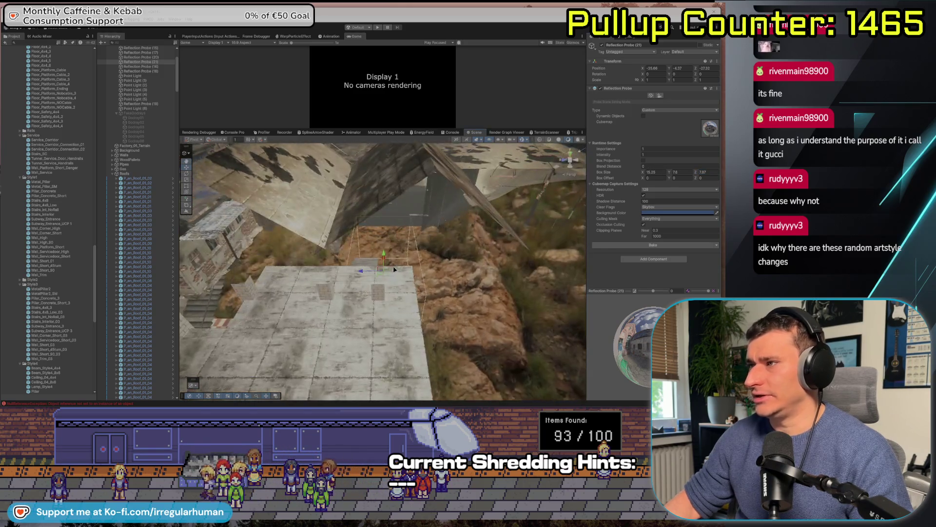
Lower the probe slightly and set its box depth to 10.2
{"action": "left_click_drag", "start_coordinate": [343, 275], "coordinate": [458, 259]}
{"action": "mouse_move", "coordinate": [384, 279]}
{"action": "left_mouse_down"}
{"action": "mouse_move", "coordinate": [384, 308]}
{"action": "mouse_move", "coordinate": [399, 287]}
{"action": "left_mouse_up"}
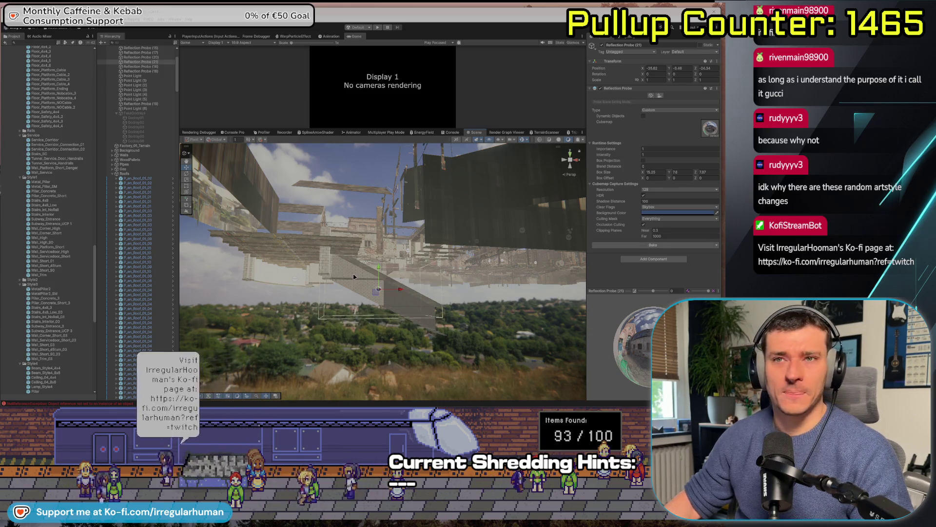
{"action": "left_click", "coordinate": [701, 172]}
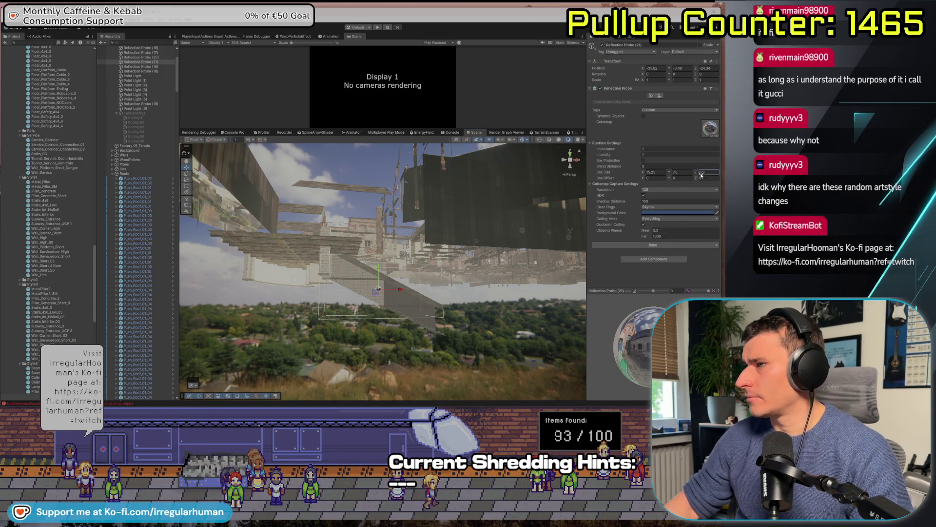
{"action": "type", "text": "10.2"}
{"action": "left_click_drag", "start_coordinate": [488, 234], "coordinate": [568, 235]}
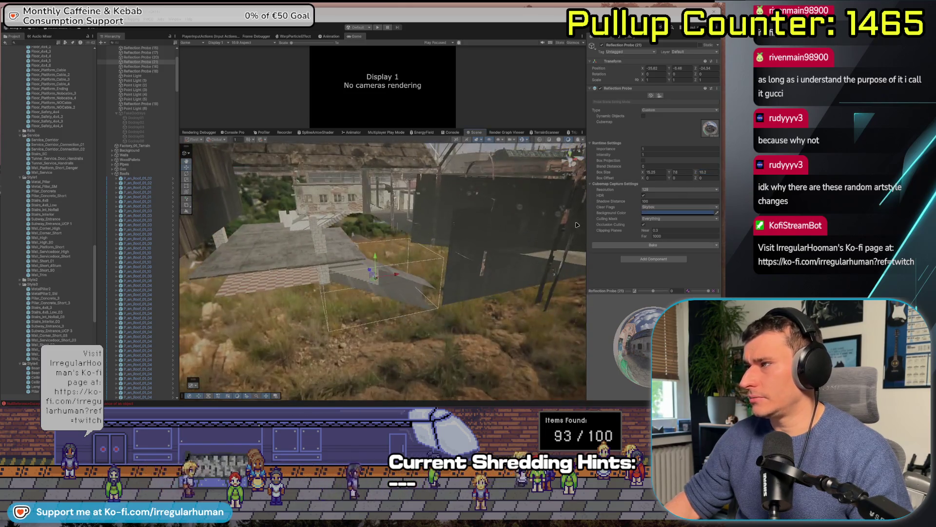
{"action": "mouse_move", "coordinate": [439, 292]}
{"action": "left_mouse_down"}
{"action": "mouse_move", "coordinate": [488, 274]}
{"action": "mouse_move", "coordinate": [568, 157]}
{"action": "mouse_move", "coordinate": [458, 354]}
{"action": "mouse_move", "coordinate": [335, 365]}
{"action": "mouse_move", "coordinate": [302, 300]}
{"action": "left_mouse_up"}
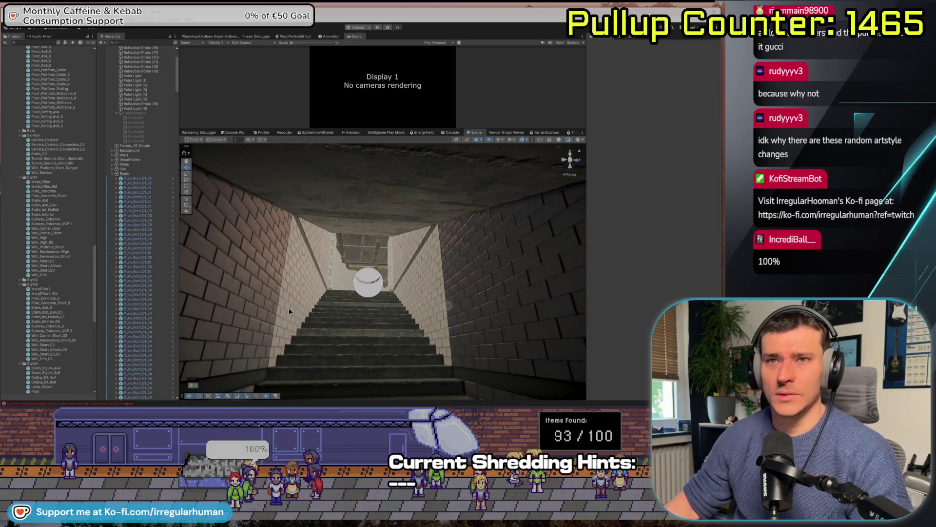
Frame the two concrete pillars beside the stairs and look up at the ceiling opening
{"action": "left_click", "coordinate": [334, 254]}
{"action": "left_click", "coordinate": [391, 256], "text": "ctrl"}
{"action": "key", "text": "f"}
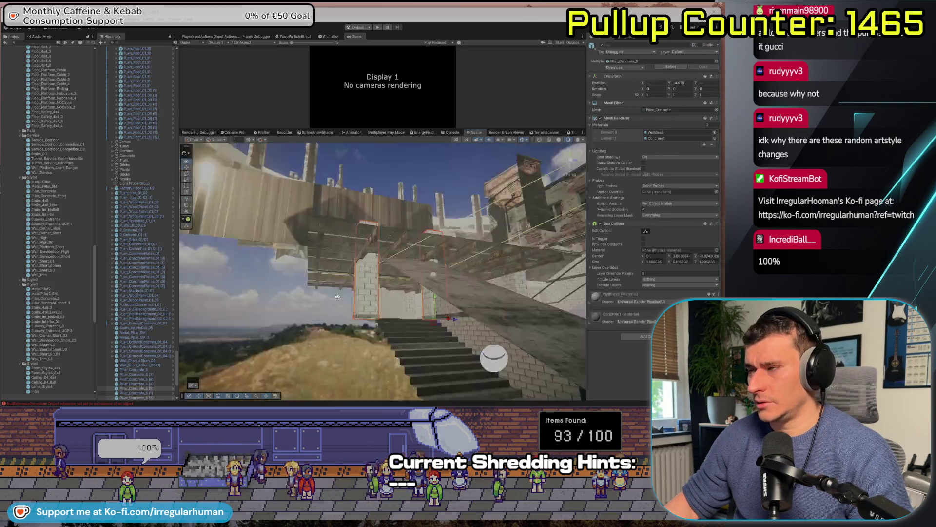
{"action": "mouse_move", "coordinate": [535, 336]}
{"action": "left_mouse_down"}
{"action": "mouse_move", "coordinate": [402, 244]}
{"action": "mouse_move", "coordinate": [465, 291]}
{"action": "mouse_move", "coordinate": [380, 262]}
{"action": "mouse_move", "coordinate": [433, 296]}
{"action": "left_mouse_up"}
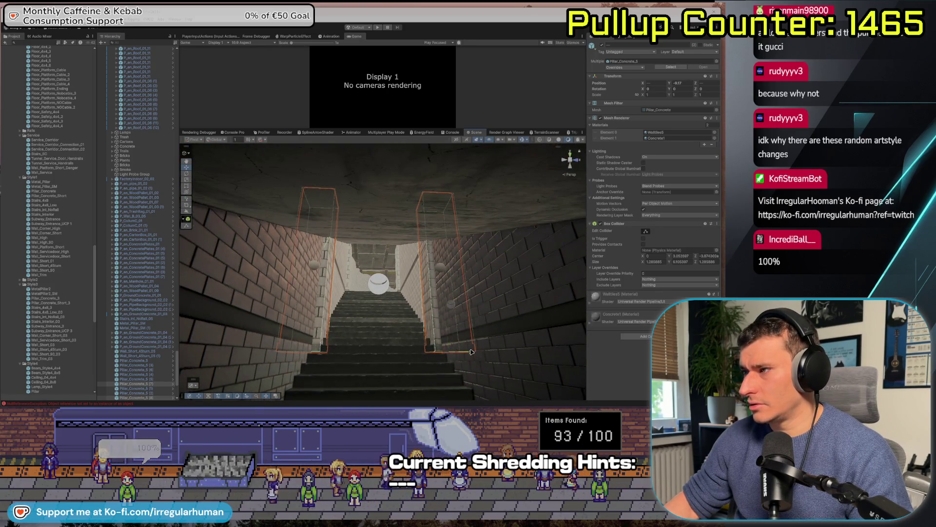
{"action": "mouse_move", "coordinate": [446, 332]}
{"action": "left_mouse_down"}
{"action": "mouse_move", "coordinate": [318, 336]}
{"action": "mouse_move", "coordinate": [389, 389]}
{"action": "left_mouse_up"}
{"action": "left_click_drag", "start_coordinate": [320, 291], "coordinate": [297, 259]}
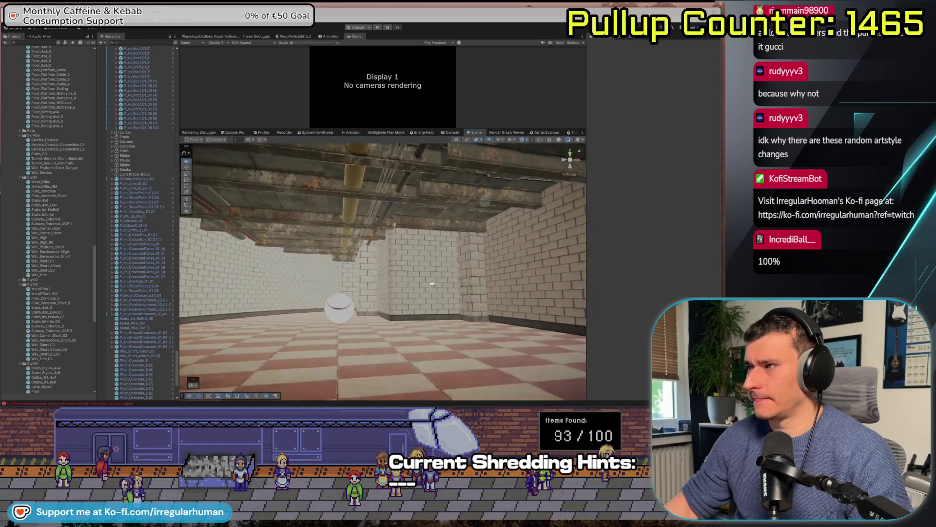
{"action": "left_click_drag", "start_coordinate": [431, 285], "coordinate": [490, 263]}
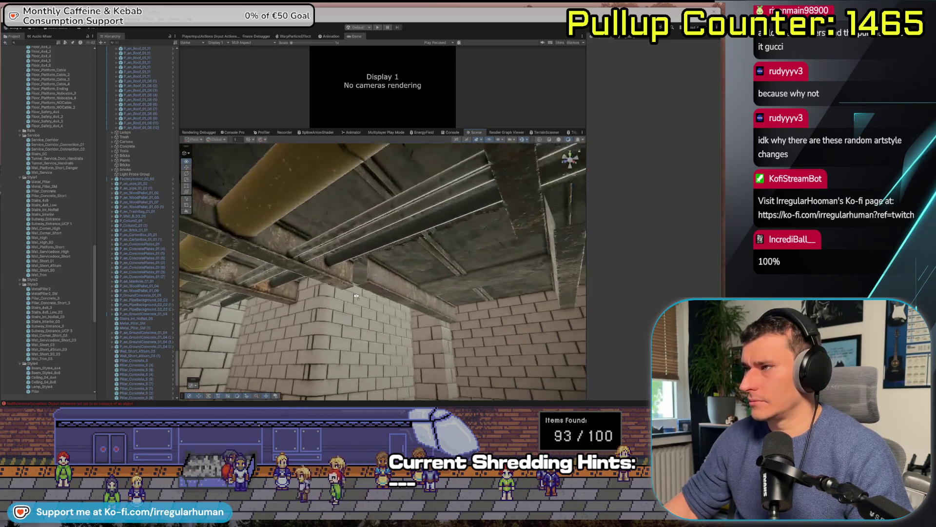
Slide the Ceiling_8x8_Beams piece left to close the bright gap in the ceiling
{"action": "left_click", "coordinate": [345, 288]}
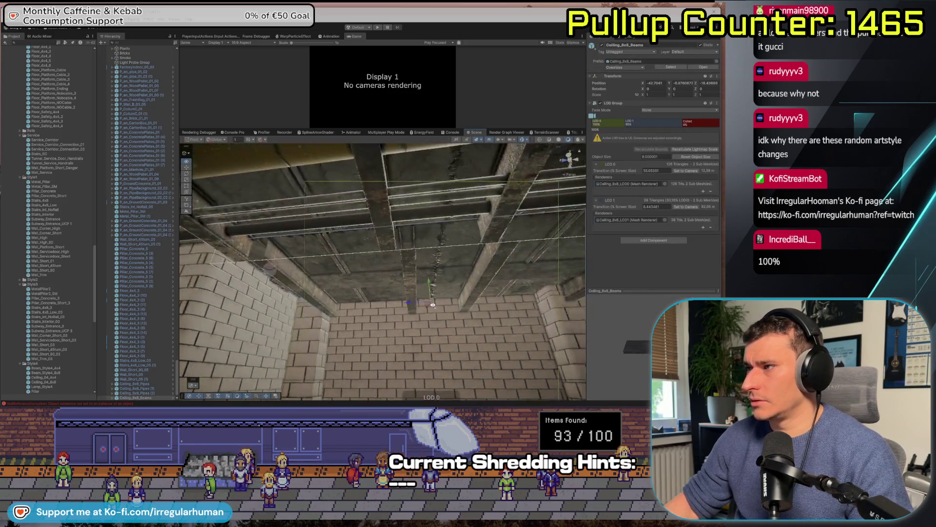
{"action": "left_click_drag", "start_coordinate": [347, 265], "coordinate": [355, 255]}
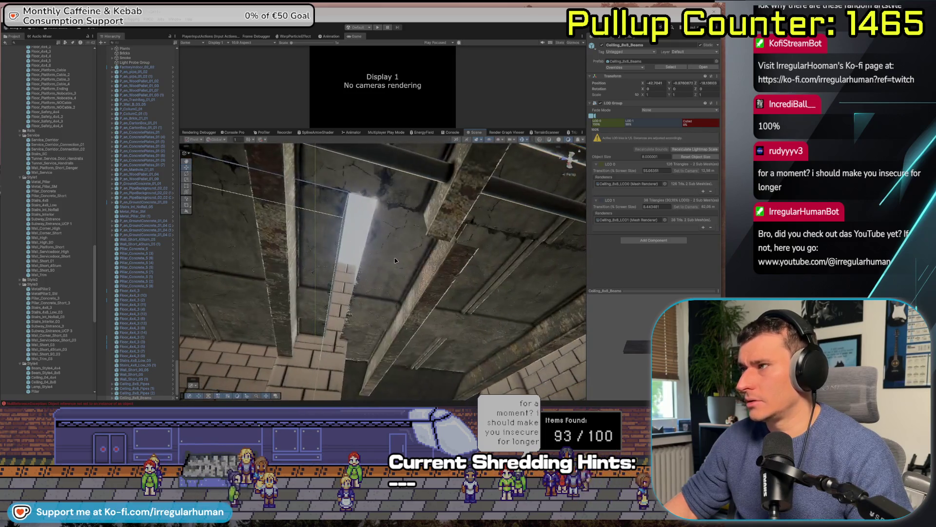
{"action": "left_click_drag", "start_coordinate": [377, 204], "coordinate": [354, 197]}
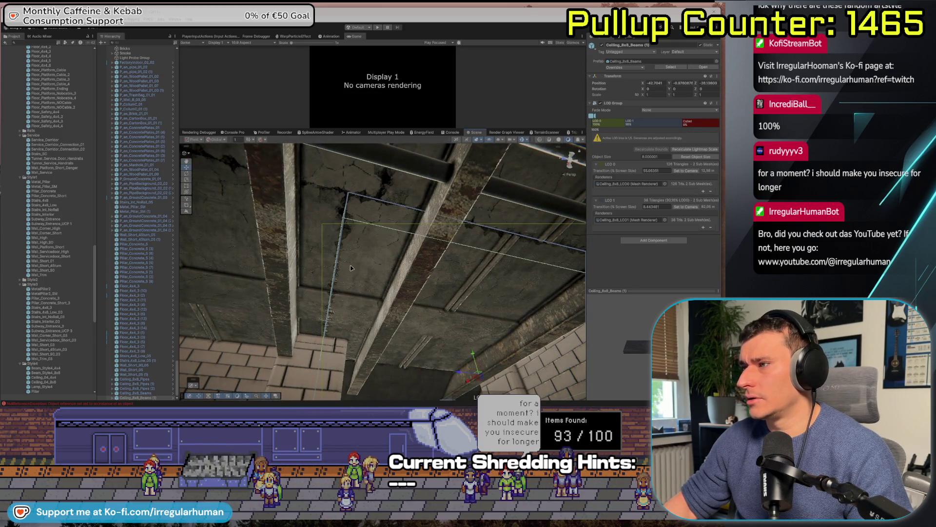
Pick the Wall_Short_45turn_03 asset, view the checkered corridor and select its reflection probe
{"action": "left_click", "coordinate": [55, 349]}
{"action": "left_click_drag", "start_coordinate": [372, 313], "coordinate": [98, 282]}
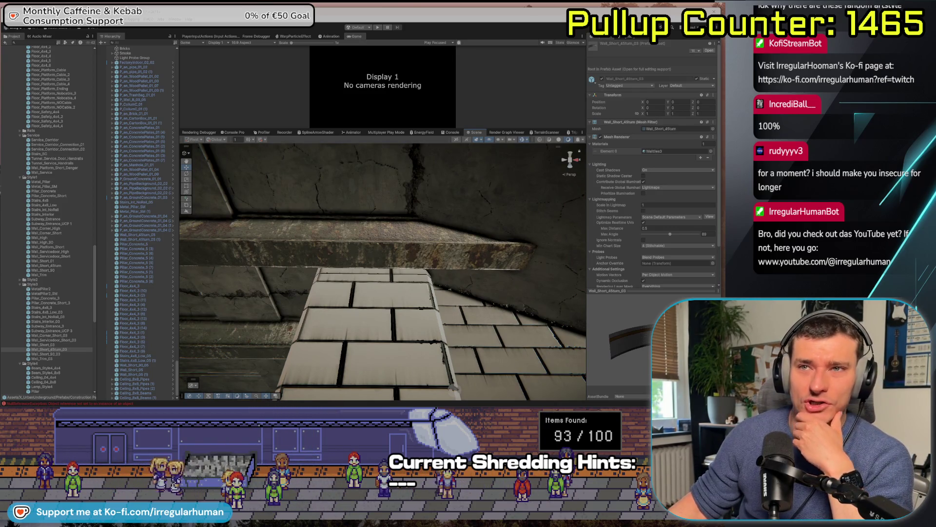
{"action": "left_click_drag", "start_coordinate": [383, 270], "coordinate": [334, 266]}
{"action": "left_click_drag", "start_coordinate": [427, 370], "coordinate": [427, 370]}
{"action": "left_click", "coordinate": [400, 252]}
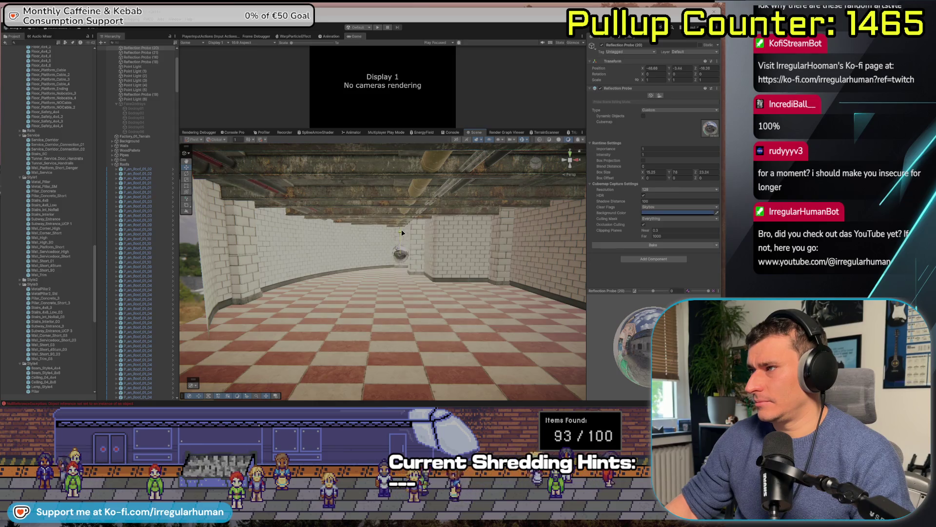
{"action": "mouse_move", "coordinate": [316, 280]}
{"action": "left_mouse_down"}
{"action": "mouse_move", "coordinate": [422, 303]}
{"action": "mouse_move", "coordinate": [213, 295]}
{"action": "mouse_move", "coordinate": [299, 301]}
{"action": "mouse_move", "coordinate": [180, 251]}
{"action": "mouse_move", "coordinate": [254, 273]}
{"action": "mouse_move", "coordinate": [260, 299]}
{"action": "mouse_move", "coordinate": [183, 291]}
{"action": "left_mouse_up"}
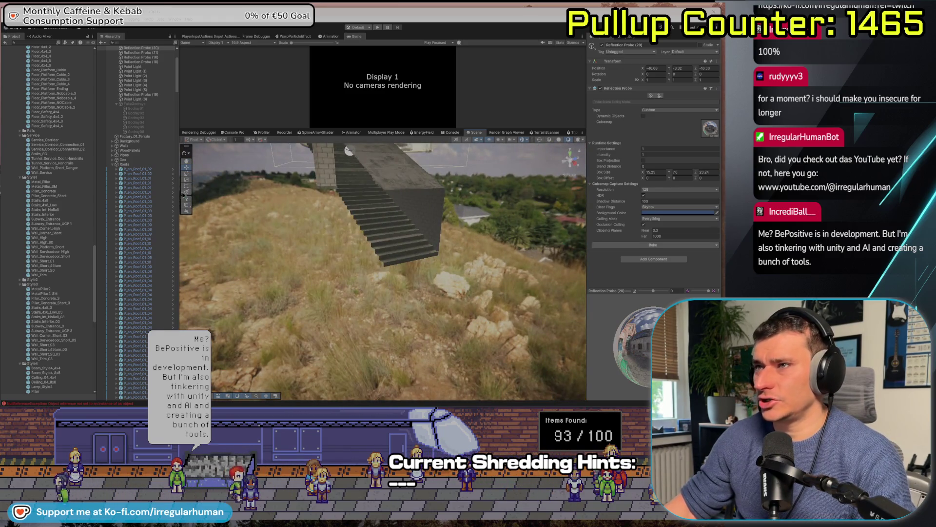
{"action": "left_click", "coordinate": [112, 165]}
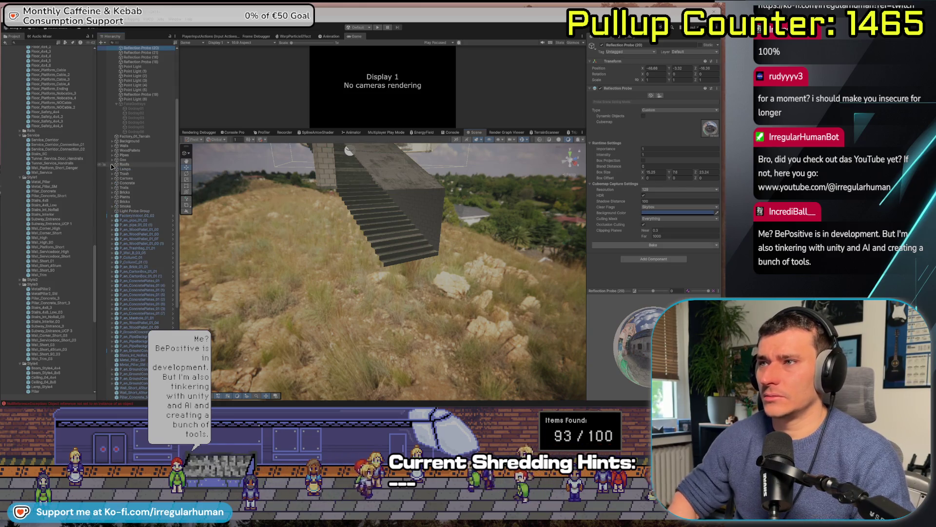
{"action": "scroll", "coordinate": [146, 245], "scroll_direction": "down", "scroll_amount": 5}
{"action": "key", "text": "f"}
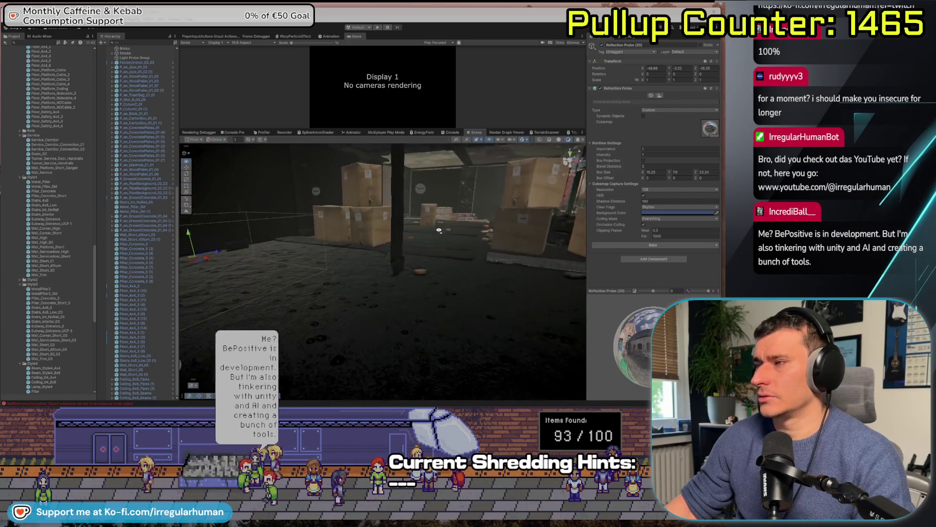
{"action": "left_click", "coordinate": [302, 283]}
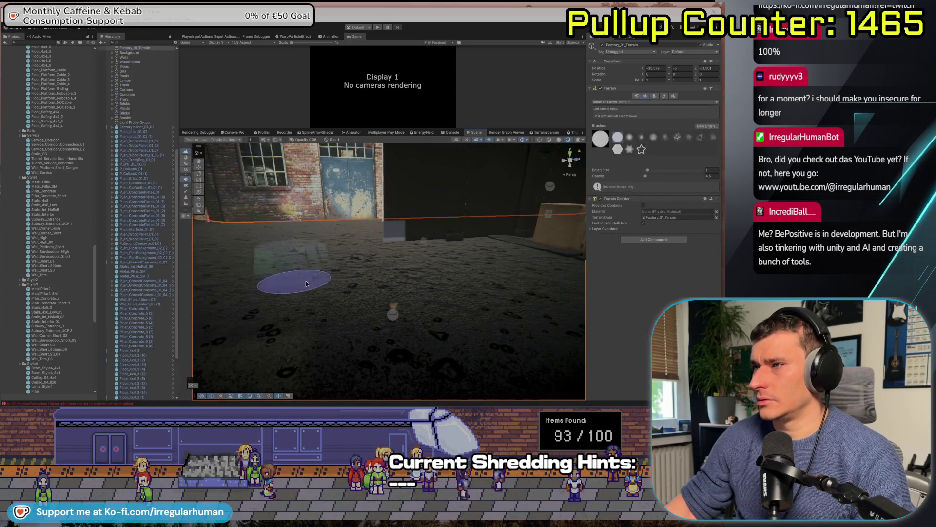
Survey the stairwell, selecting its metal pillar, and bring the outside hillside stairs into view
{"action": "mouse_move", "coordinate": [371, 292]}
{"action": "left_mouse_down"}
{"action": "mouse_move", "coordinate": [497, 282]}
{"action": "mouse_move", "coordinate": [455, 280]}
{"action": "left_mouse_up"}
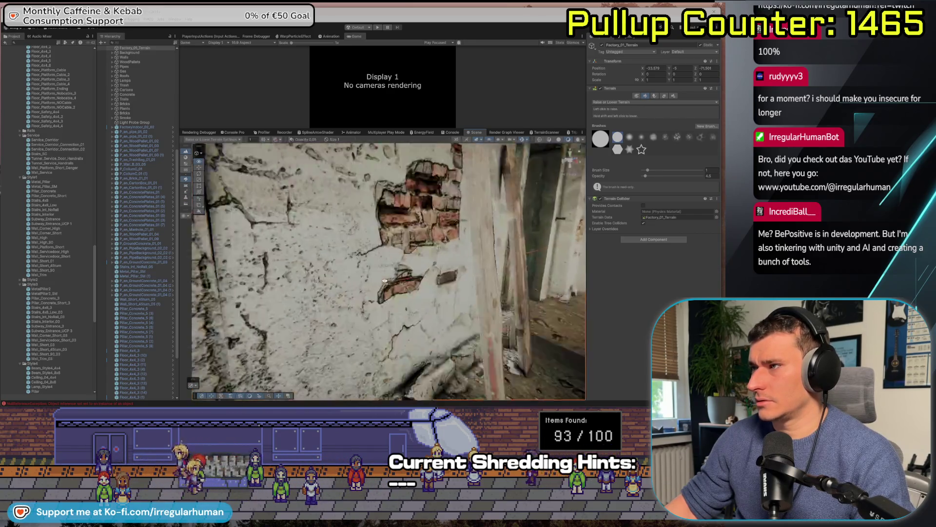
{"action": "left_click_drag", "start_coordinate": [375, 288], "coordinate": [292, 305]}
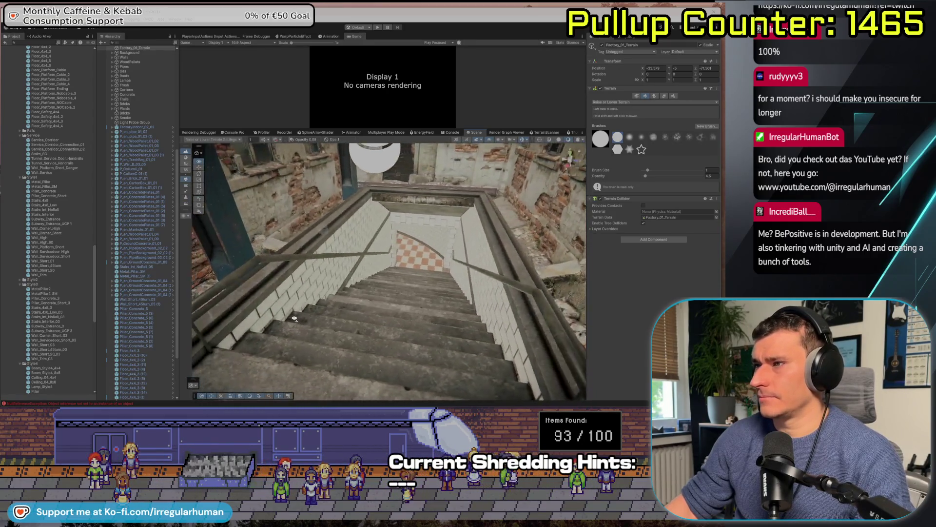
{"action": "key", "text": "a"}
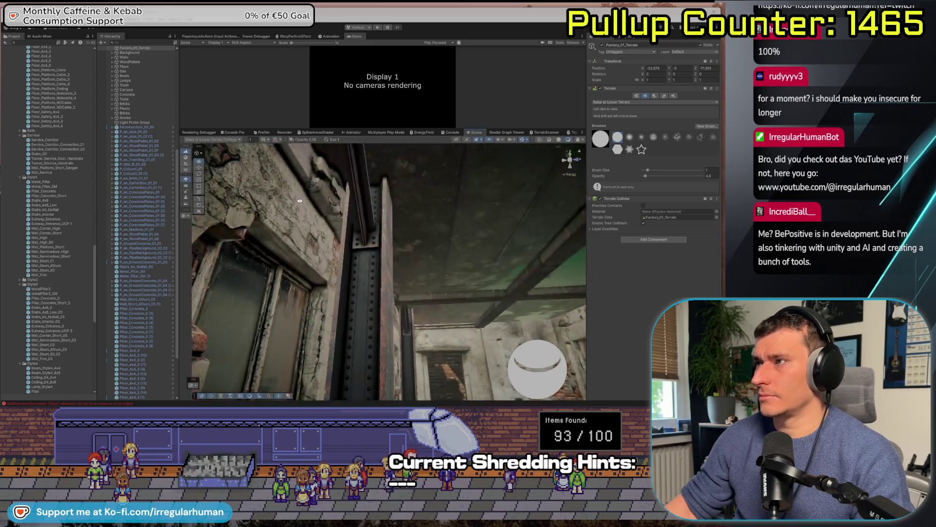
{"action": "left_click", "coordinate": [321, 266]}
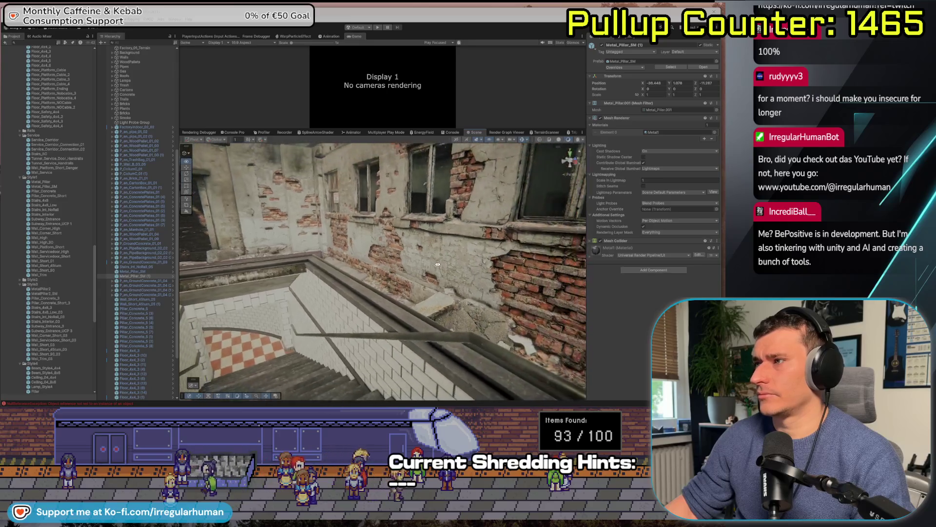
{"action": "mouse_move", "coordinate": [386, 264]}
{"action": "left_mouse_down"}
{"action": "mouse_move", "coordinate": [251, 264]}
{"action": "mouse_move", "coordinate": [313, 304]}
{"action": "mouse_move", "coordinate": [429, 273]}
{"action": "left_mouse_up"}
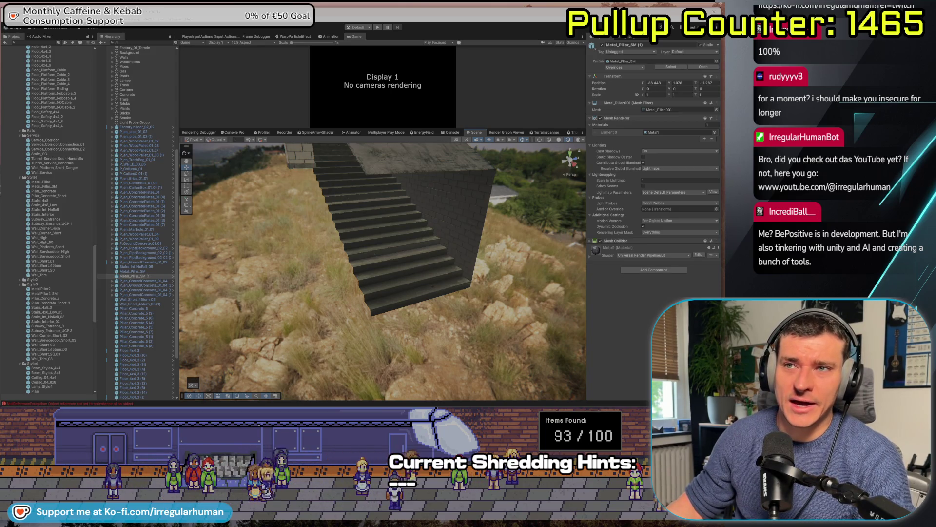
{"action": "left_click_drag", "start_coordinate": [390, 333], "coordinate": [424, 322]}
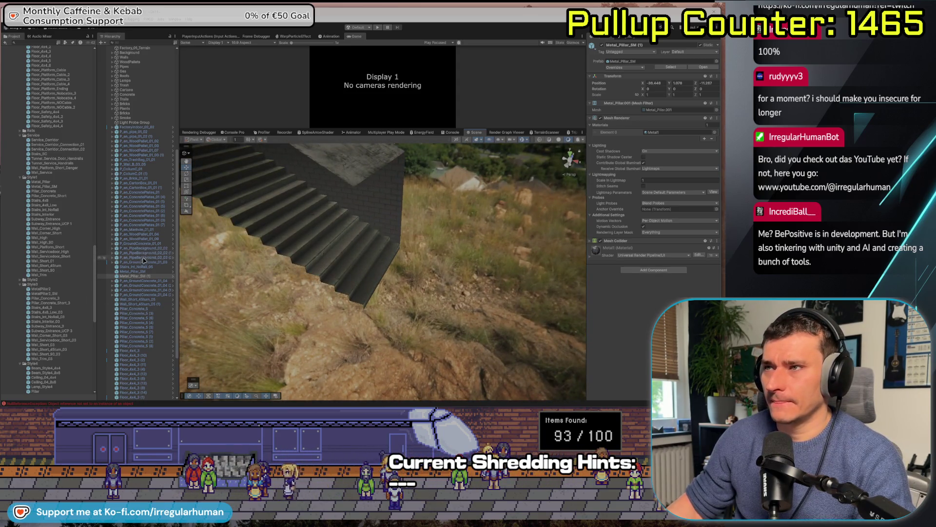
Select Reflection Probe (10) and collapse the Setup&Lights group in the Hierarchy
{"action": "scroll", "coordinate": [144, 258], "scroll_direction": "up", "scroll_amount": 8}
{"action": "left_click", "coordinate": [146, 108]}
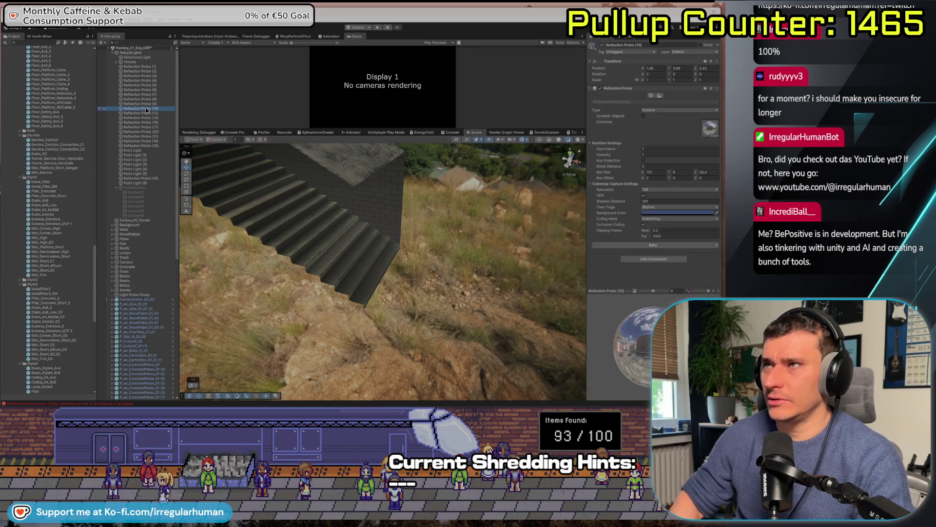
{"action": "key", "text": "Left"}
{"action": "key", "text": "Left"}
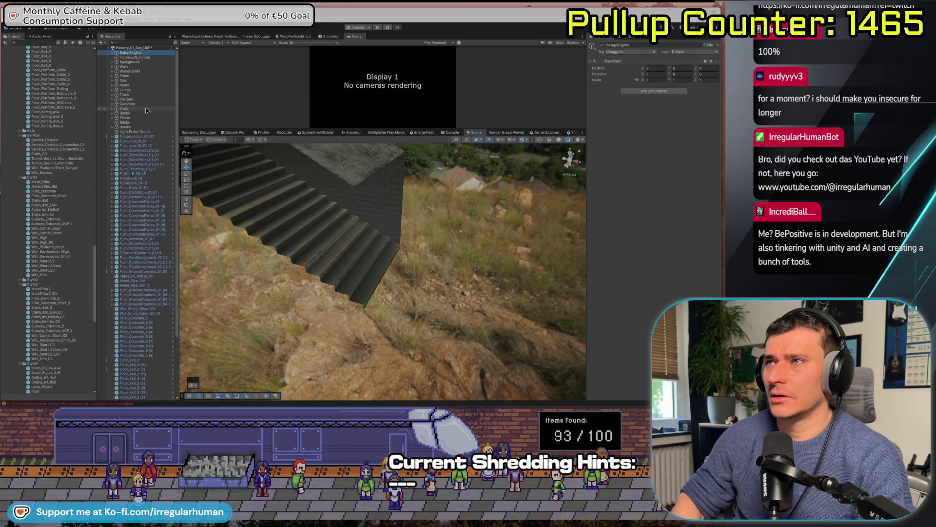
{"action": "scroll", "coordinate": [37, 201], "scroll_direction": "up", "scroll_amount": 8}
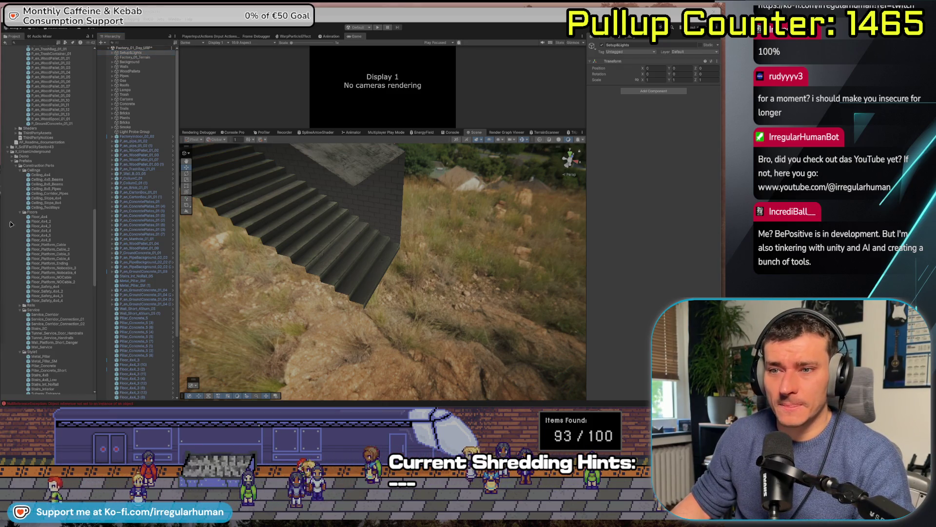
Preview the floor prefabs Floor_4x4_3 and Floor_4x4_2 in the Floors folder
{"action": "left_click", "coordinate": [54, 282]}
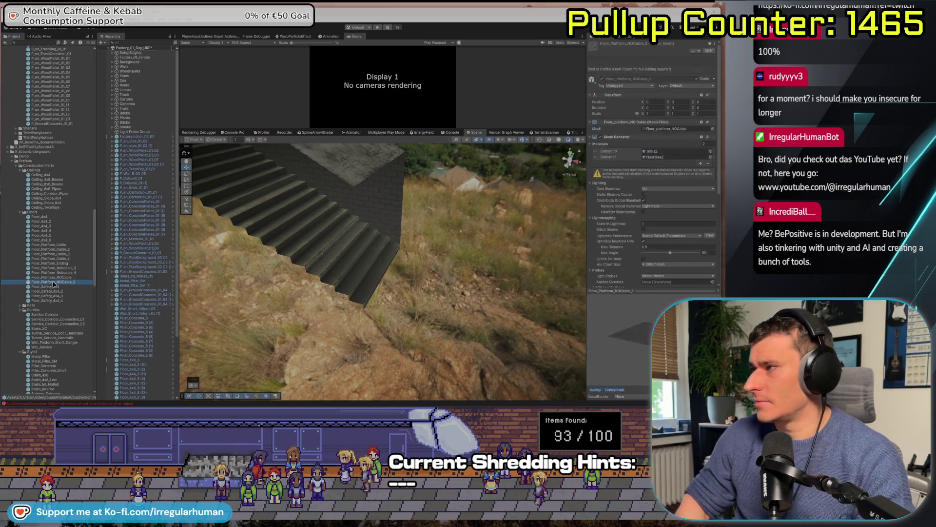
{"action": "key", "text": "Up"}
{"action": "key", "text": "Up"}
{"action": "key", "text": "Up"}
{"action": "key", "text": "Up"}
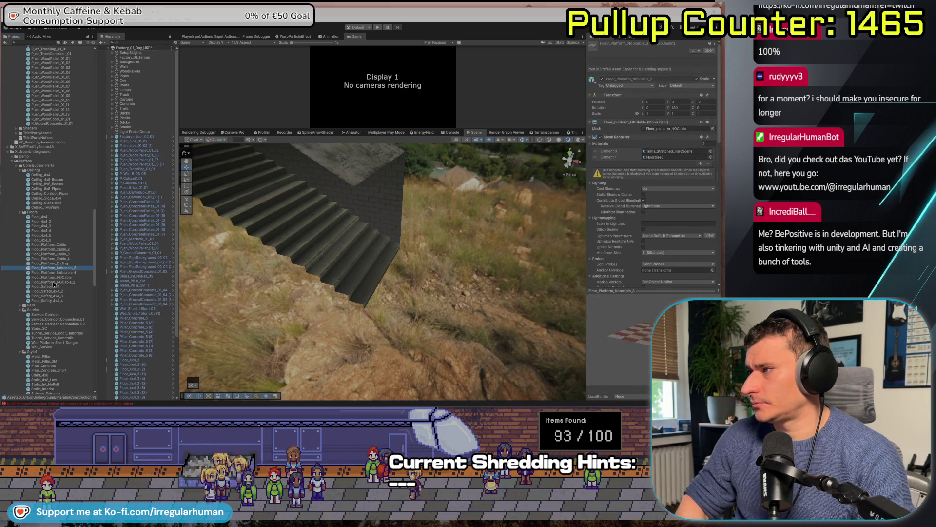
{"action": "left_click", "coordinate": [46, 225]}
{"action": "left_click", "coordinate": [47, 220]}
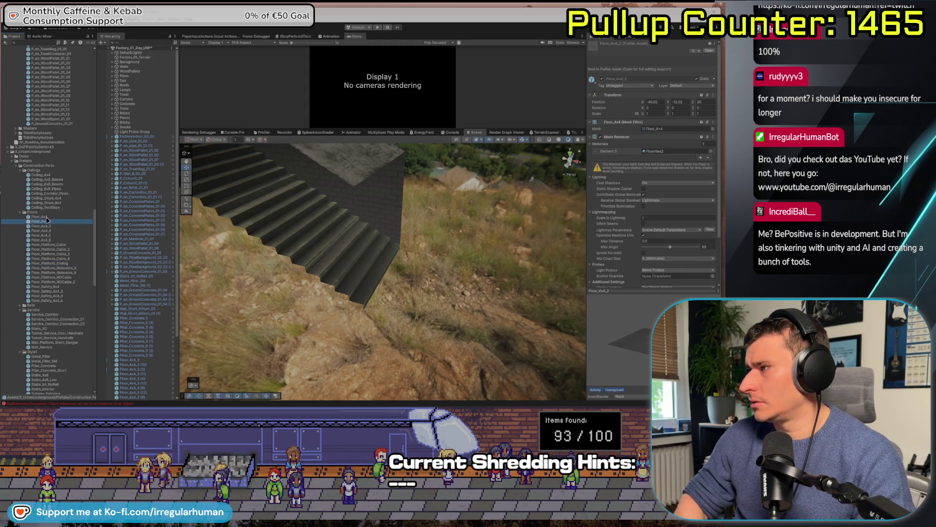
Place a Floor_4x4 tile at the foot of the outside stairs and duplicate it beside the original
{"action": "mouse_move", "coordinate": [47, 218]}
{"action": "left_mouse_down"}
{"action": "mouse_move", "coordinate": [470, 344]}
{"action": "mouse_move", "coordinate": [434, 383]}
{"action": "mouse_move", "coordinate": [427, 301]}
{"action": "left_mouse_up"}
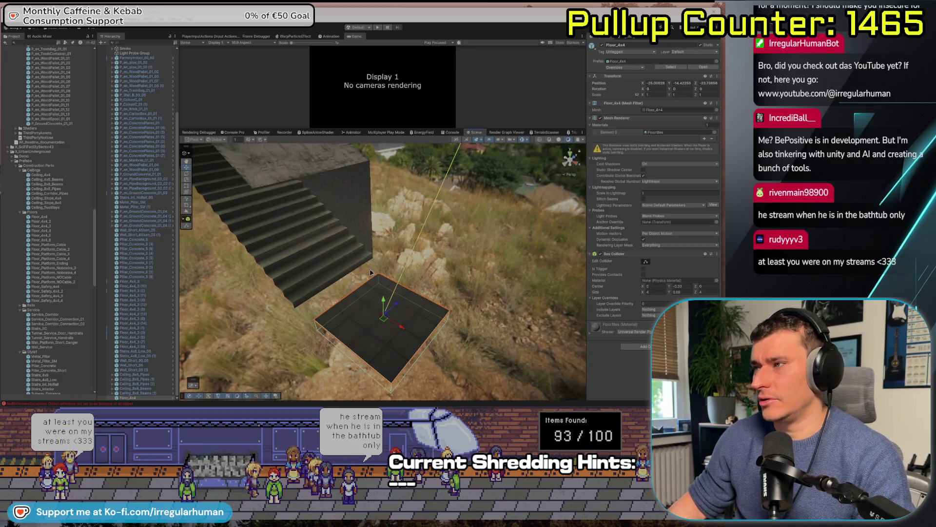
{"action": "mouse_move", "coordinate": [378, 277]}
{"action": "left_mouse_down"}
{"action": "mouse_move", "coordinate": [370, 292]}
{"action": "mouse_move", "coordinate": [486, 321]}
{"action": "mouse_move", "coordinate": [322, 312]}
{"action": "mouse_move", "coordinate": [273, 325]}
{"action": "left_mouse_up"}
{"action": "key", "text": "ctrl+d"}
{"action": "mouse_move", "coordinate": [379, 376]}
{"action": "left_mouse_down"}
{"action": "mouse_move", "coordinate": [438, 327]}
{"action": "mouse_move", "coordinate": [368, 328]}
{"action": "mouse_move", "coordinate": [420, 268]}
{"action": "mouse_move", "coordinate": [425, 279]}
{"action": "mouse_move", "coordinate": [369, 234]}
{"action": "mouse_move", "coordinate": [366, 242]}
{"action": "left_mouse_up"}
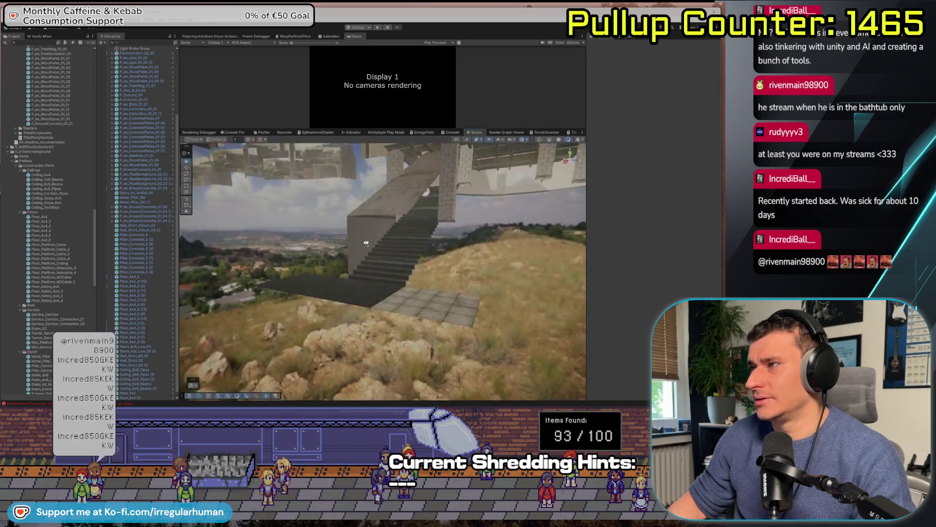
Duplicate Reflection Probe (21), move the copy over the landing and shrink its box height to 8.14
{"action": "left_click", "coordinate": [449, 206]}
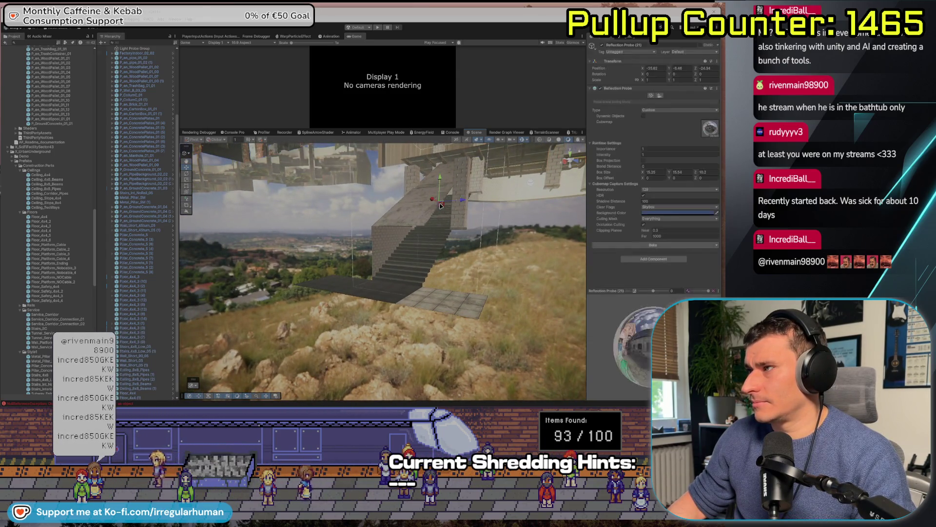
{"action": "key", "text": "ctrl+d"}
{"action": "left_click_drag", "start_coordinate": [431, 203], "coordinate": [344, 230]}
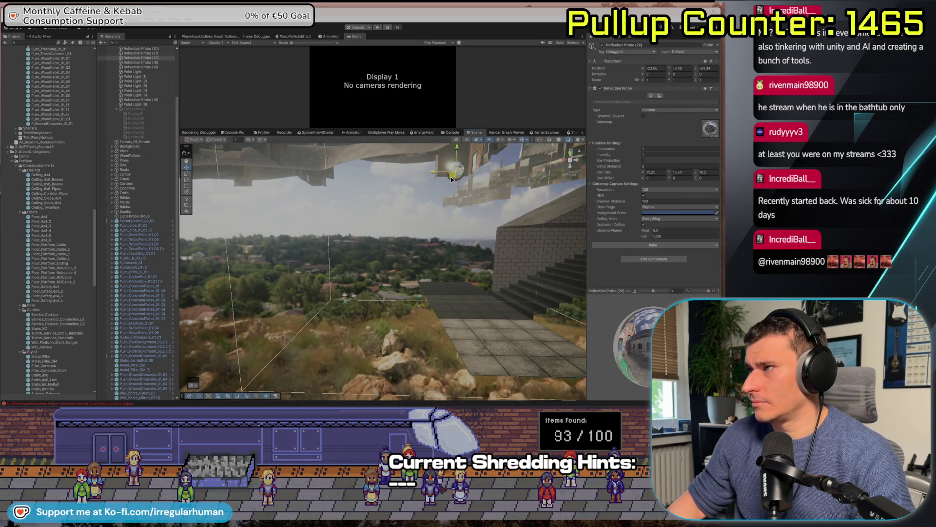
{"action": "mouse_move", "coordinate": [391, 257]}
{"action": "left_mouse_down"}
{"action": "mouse_move", "coordinate": [405, 248]}
{"action": "mouse_move", "coordinate": [390, 242]}
{"action": "left_mouse_up"}
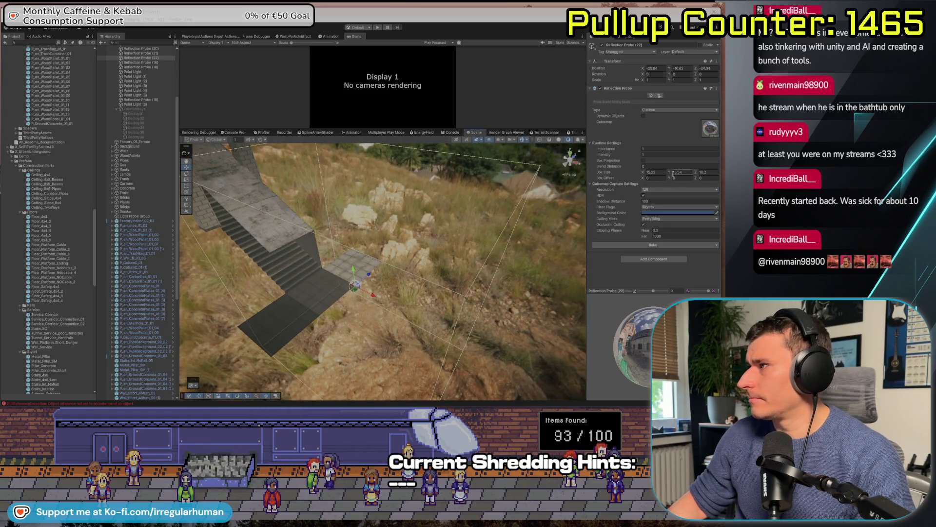
{"action": "left_click_drag", "start_coordinate": [670, 174], "coordinate": [653, 174]}
{"action": "mouse_move", "coordinate": [395, 287]}
{"action": "left_mouse_down"}
{"action": "mouse_move", "coordinate": [432, 280]}
{"action": "mouse_move", "coordinate": [361, 330]}
{"action": "mouse_move", "coordinate": [322, 300]}
{"action": "left_mouse_up"}
{"action": "left_click", "coordinate": [483, 263]}
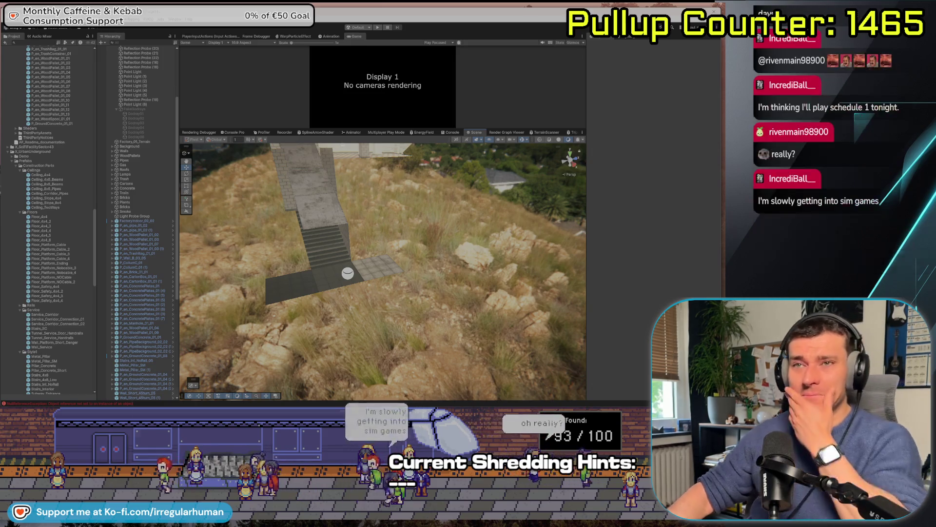
Duplicate the Floor_4x4 (1) tile and slide the copy along Z beside the landing tiles
{"action": "left_click_drag", "start_coordinate": [309, 260], "coordinate": [289, 264]}
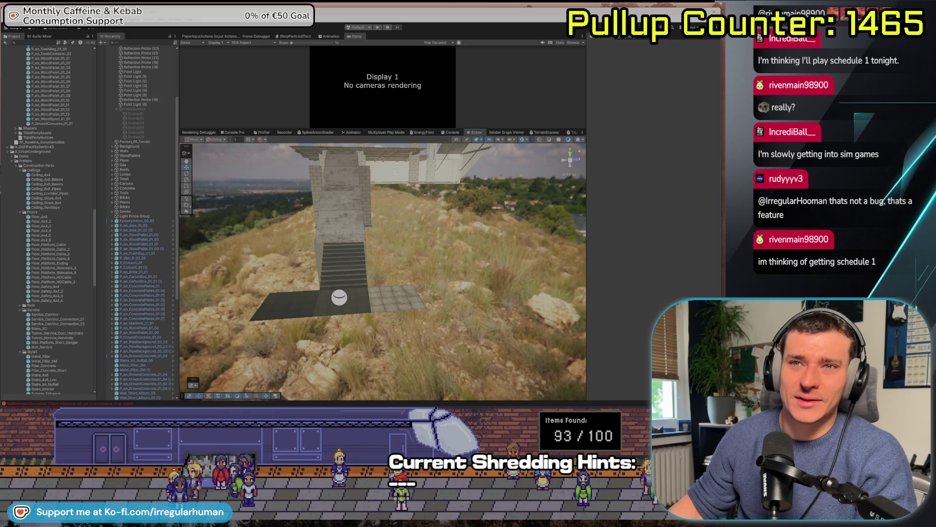
{"action": "key", "text": "w"}
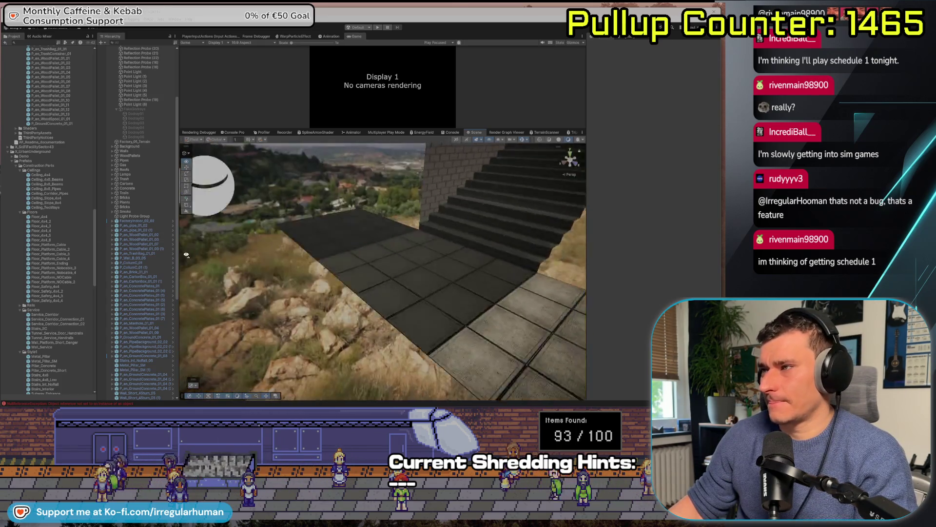
{"action": "key", "text": "s"}
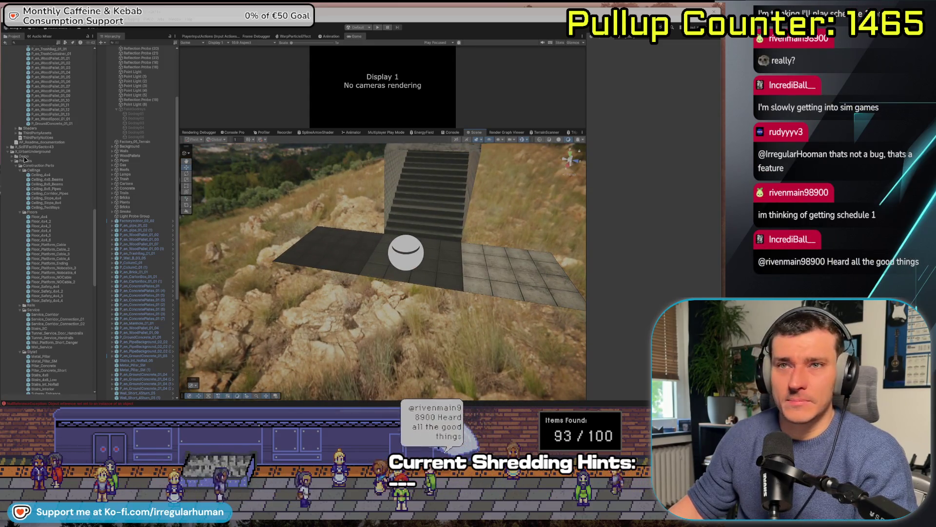
{"action": "mouse_move", "coordinate": [210, 189]}
{"action": "left_mouse_down"}
{"action": "mouse_move", "coordinate": [394, 288]}
{"action": "mouse_move", "coordinate": [475, 303]}
{"action": "mouse_move", "coordinate": [521, 326]}
{"action": "left_mouse_up"}
{"action": "left_click", "coordinate": [394, 289]}
{"action": "key", "text": "ctrl+d"}
{"action": "mouse_move", "coordinate": [468, 264]}
{"action": "left_mouse_down"}
{"action": "mouse_move", "coordinate": [263, 229]}
{"action": "mouse_move", "coordinate": [379, 274]}
{"action": "left_mouse_up"}
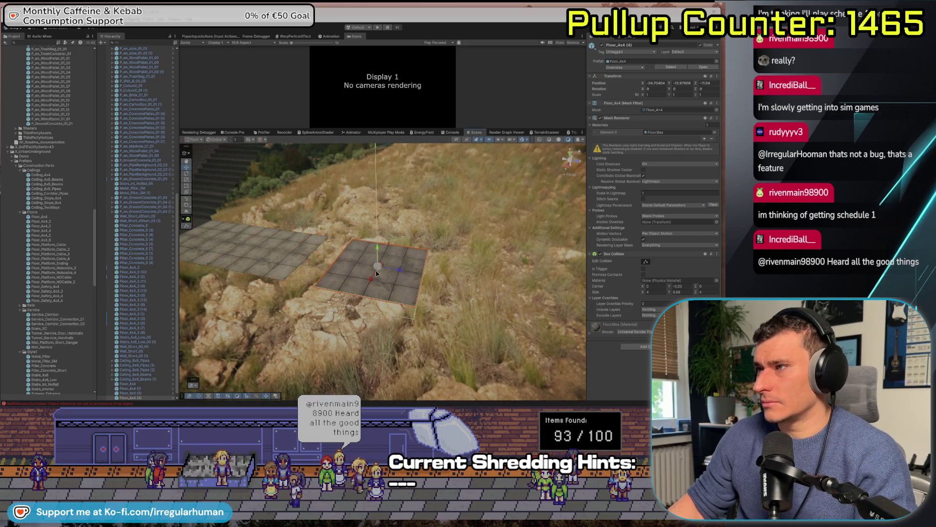
Slide the Floor_4x4 (4) tile along Z so it joins the tile strip edge to edge
{"action": "left_click", "coordinate": [293, 280]}
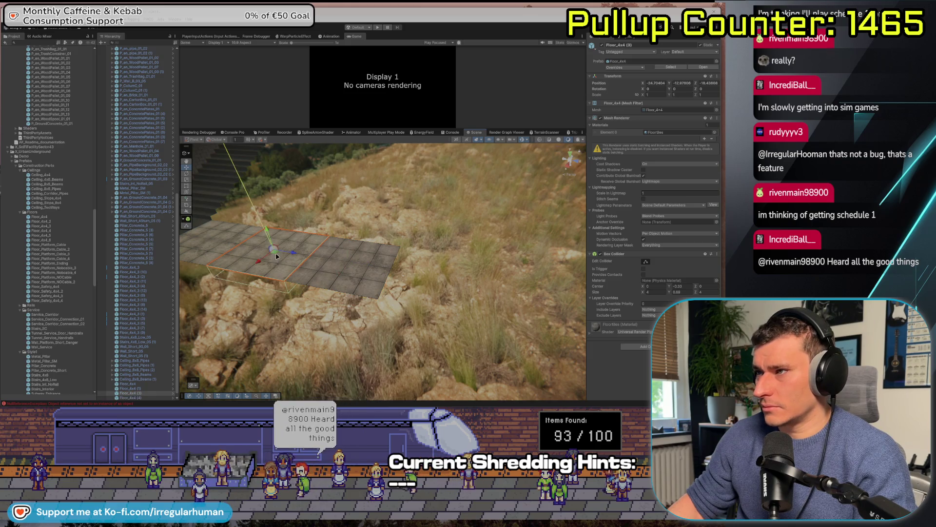
{"action": "left_click", "coordinate": [364, 266]}
{"action": "mouse_move", "coordinate": [373, 268]}
{"action": "left_mouse_down"}
{"action": "mouse_move", "coordinate": [357, 267]}
{"action": "mouse_move", "coordinate": [386, 261]}
{"action": "mouse_move", "coordinate": [336, 319]}
{"action": "mouse_move", "coordinate": [278, 208]}
{"action": "left_mouse_up"}
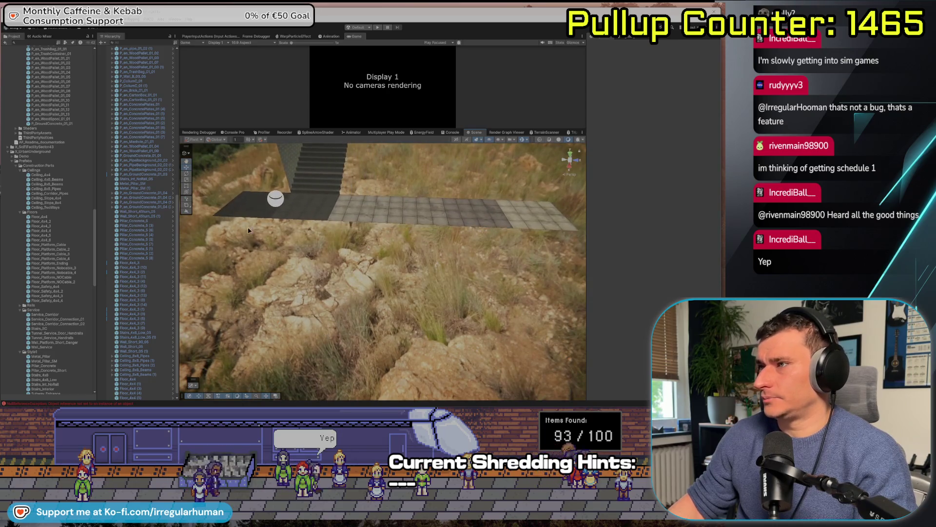
Move the floor tile strip forward one tile, +4 on X, to widen the landing
{"action": "left_click", "coordinate": [279, 208]}
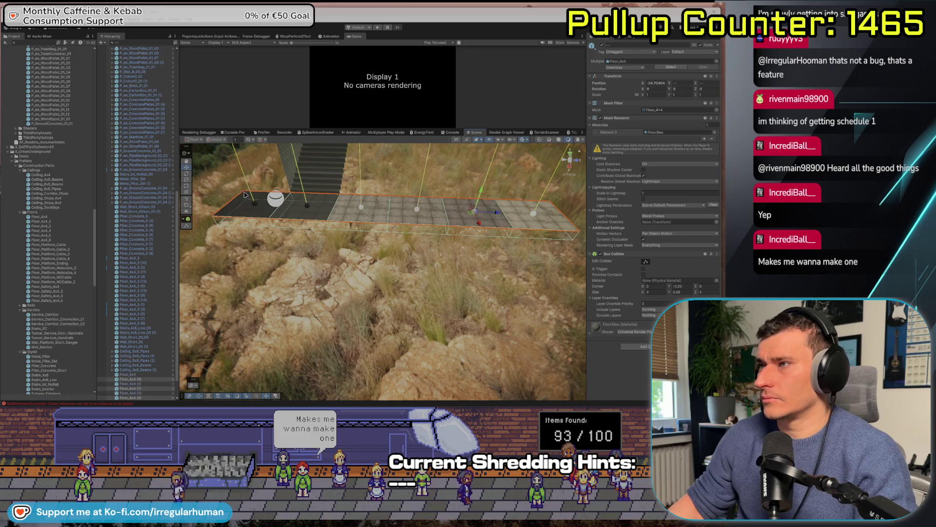
{"action": "mouse_move", "coordinate": [244, 194]}
{"action": "left_mouse_down"}
{"action": "mouse_move", "coordinate": [227, 219]}
{"action": "mouse_move", "coordinate": [275, 175]}
{"action": "mouse_move", "coordinate": [389, 115]}
{"action": "mouse_move", "coordinate": [284, 296]}
{"action": "left_mouse_up"}
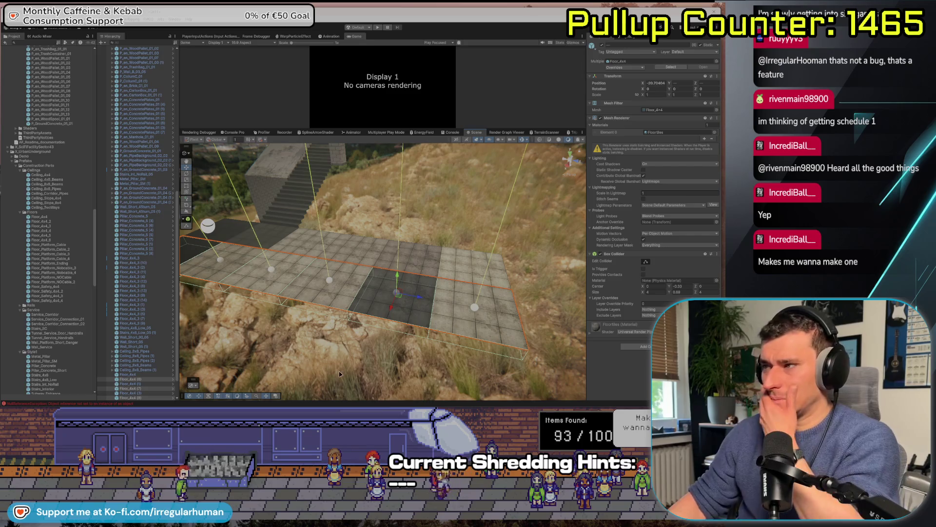
{"action": "mouse_move", "coordinate": [338, 369]}
{"action": "left_mouse_down"}
{"action": "mouse_move", "coordinate": [318, 353]}
{"action": "mouse_move", "coordinate": [356, 330]}
{"action": "mouse_move", "coordinate": [283, 376]}
{"action": "mouse_move", "coordinate": [302, 342]}
{"action": "mouse_move", "coordinate": [323, 255]}
{"action": "mouse_move", "coordinate": [361, 283]}
{"action": "mouse_move", "coordinate": [398, 300]}
{"action": "mouse_move", "coordinate": [400, 293]}
{"action": "left_mouse_up"}
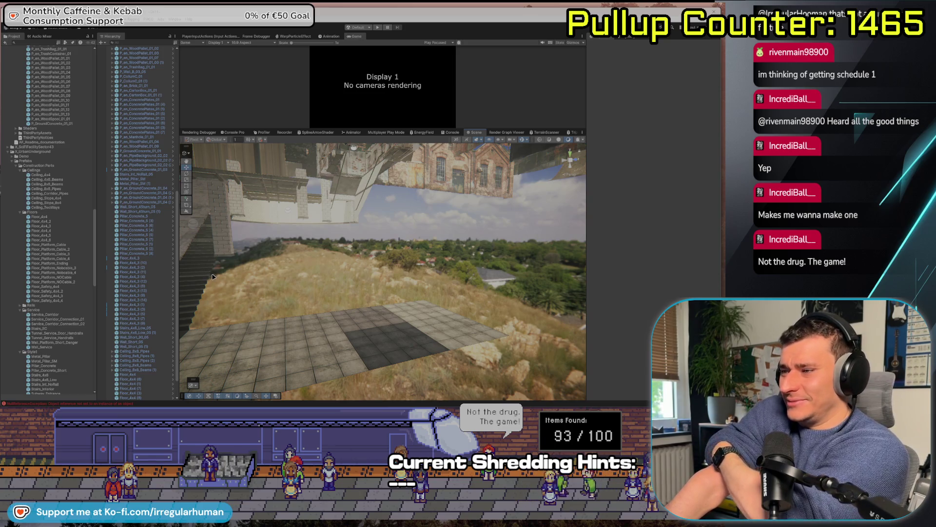
Orbit the Scene view over the tiled landing and the stairs above it
{"action": "right_click", "coordinate": [274, 310]}
{"action": "left_click", "coordinate": [276, 285]}
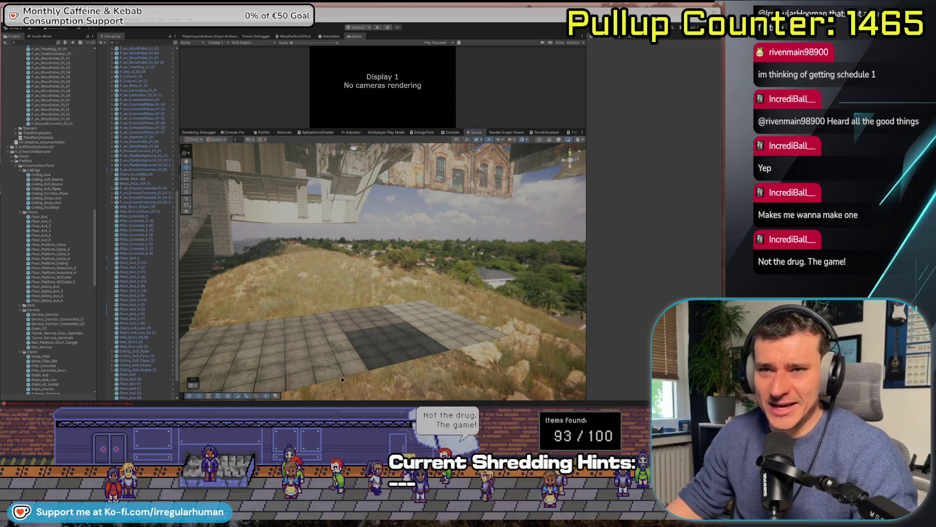
{"action": "mouse_move", "coordinate": [233, 307]}
{"action": "left_mouse_down"}
{"action": "mouse_move", "coordinate": [384, 332]}
{"action": "mouse_move", "coordinate": [257, 215]}
{"action": "mouse_move", "coordinate": [220, 226]}
{"action": "left_mouse_up"}
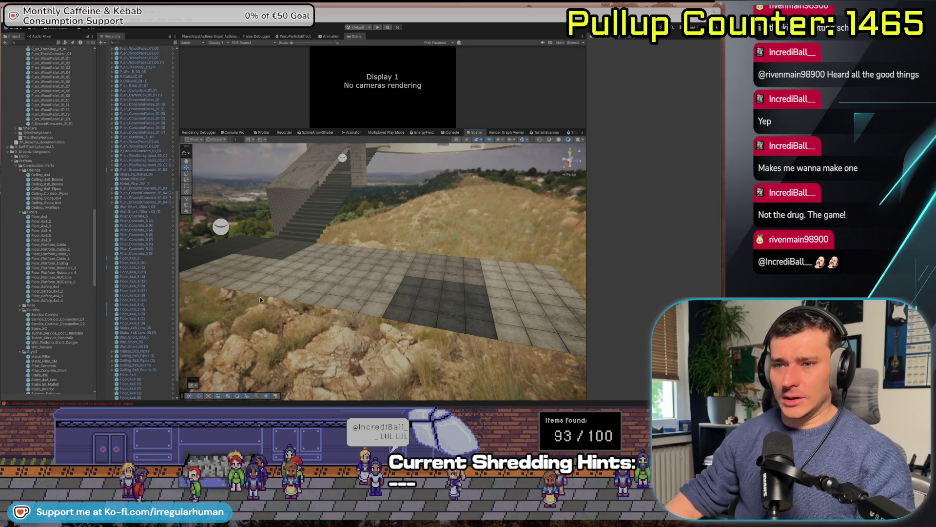
{"action": "mouse_move", "coordinate": [358, 285]}
{"action": "left_mouse_down"}
{"action": "mouse_move", "coordinate": [294, 279]}
{"action": "mouse_move", "coordinate": [378, 265]}
{"action": "mouse_move", "coordinate": [357, 289]}
{"action": "left_mouse_up"}
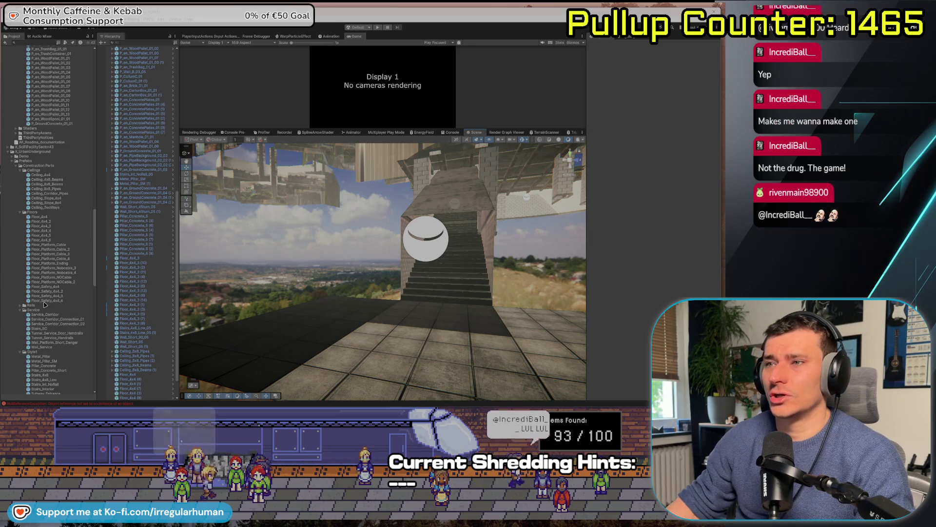
Browse the construction prefabs in the Project panel and select Wall_High_5
{"action": "scroll", "coordinate": [62, 300], "scroll_direction": "down", "scroll_amount": 5}
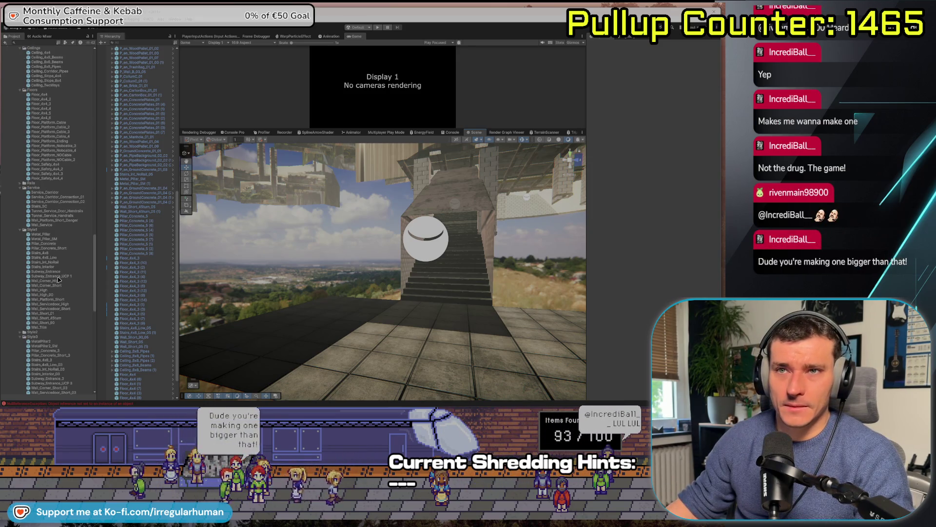
{"action": "scroll", "coordinate": [57, 293], "scroll_direction": "down", "scroll_amount": 6}
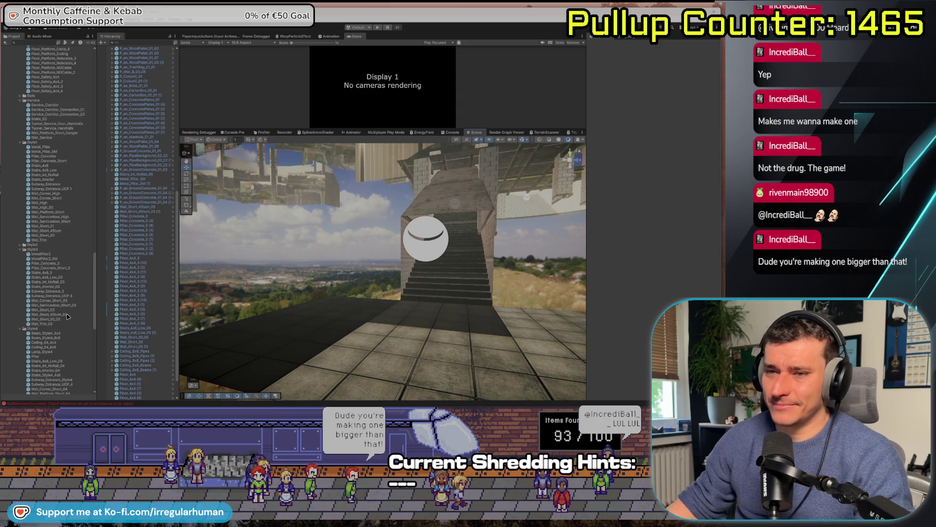
{"action": "scroll", "coordinate": [57, 316], "scroll_direction": "down", "scroll_amount": 3}
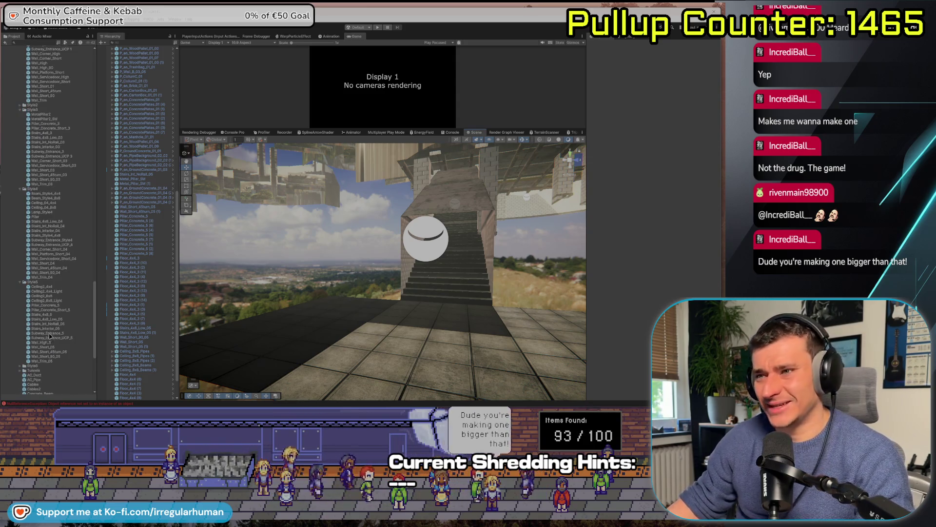
{"action": "left_click", "coordinate": [51, 338]}
{"action": "key", "text": "Up"}
{"action": "key", "text": "Up"}
{"action": "key", "text": "Up"}
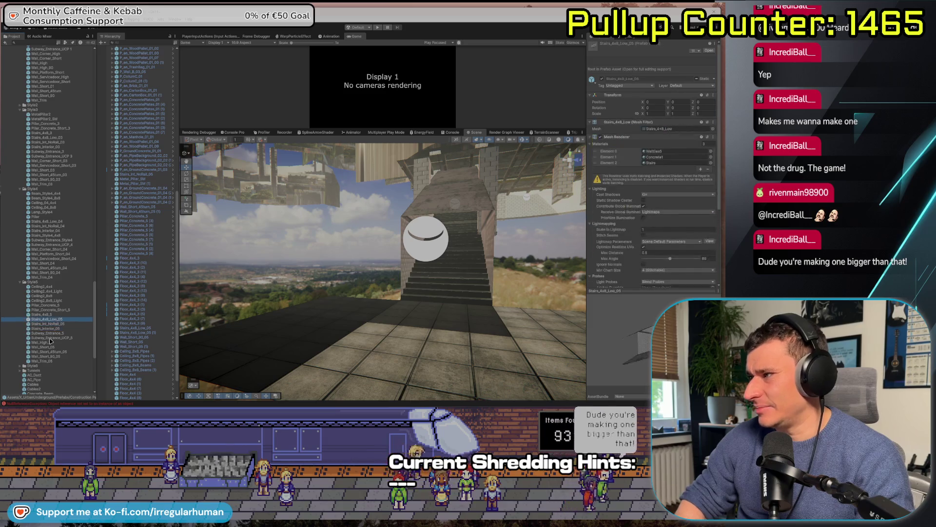
{"action": "key", "text": "Up"}
{"action": "key", "text": "Up"}
{"action": "key", "text": "Up"}
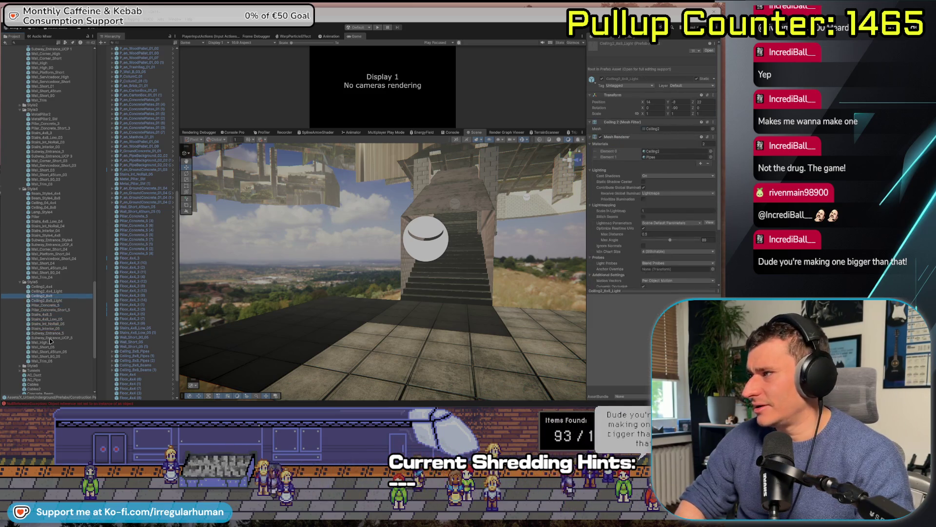
{"action": "key", "text": "Down"}
{"action": "key", "text": "Down"}
{"action": "key", "text": "Down"}
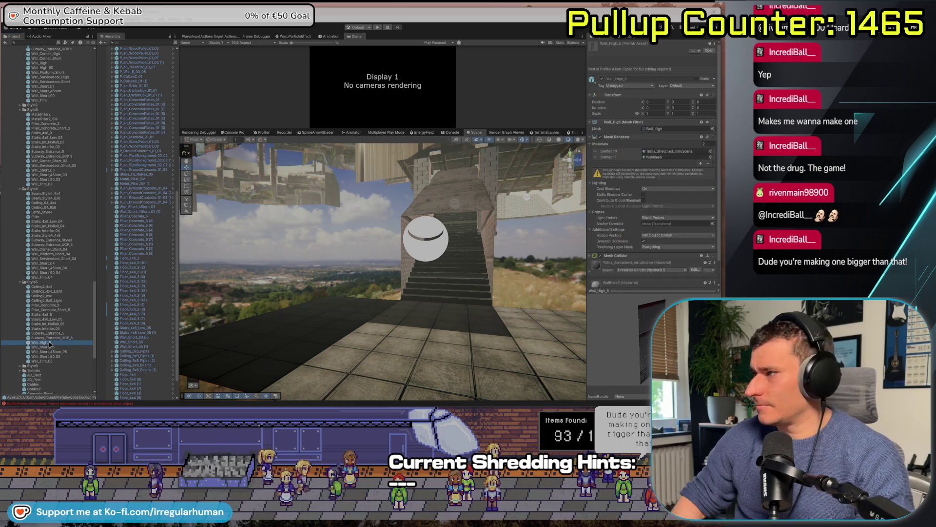
{"action": "left_click_drag", "start_coordinate": [453, 262], "coordinate": [491, 299]}
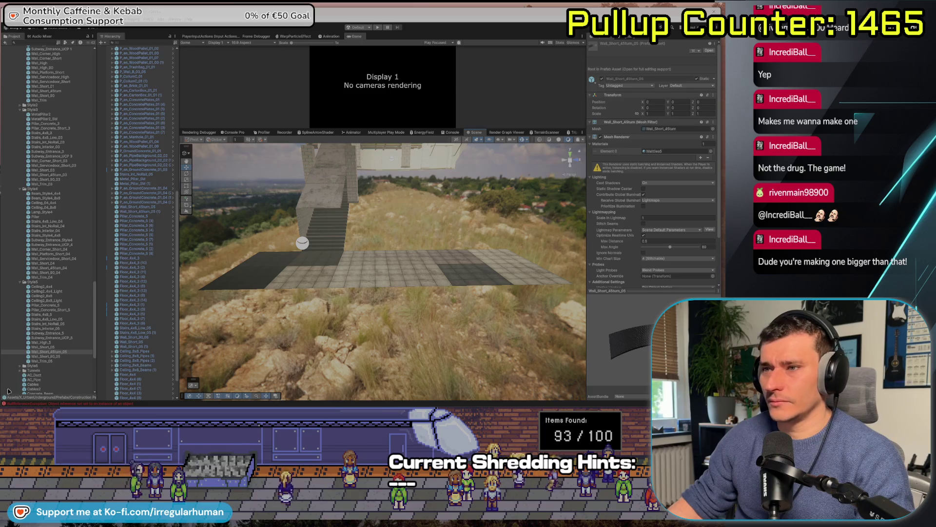
{"action": "left_click", "coordinate": [45, 343]}
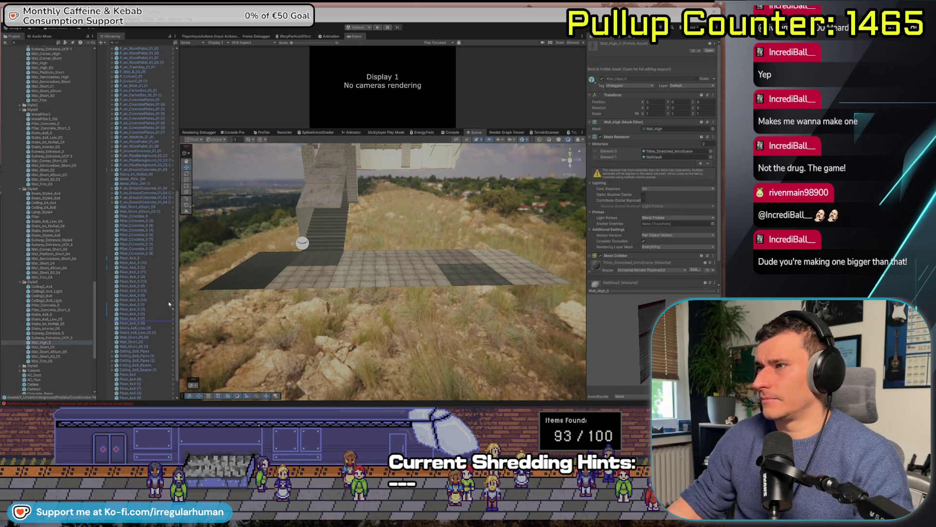
Place a Wall_High_5 wall on the landing and rotate it 90° about its vertical axis
{"action": "left_click_drag", "start_coordinate": [280, 266], "coordinate": [280, 266]}
{"action": "key", "text": "f"}
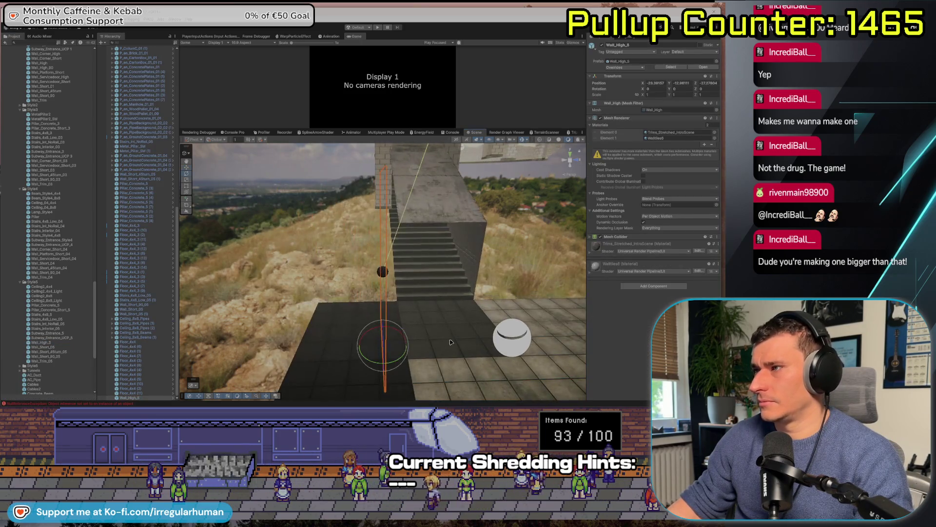
{"action": "mouse_move", "coordinate": [394, 365]}
{"action": "left_mouse_down"}
{"action": "mouse_move", "coordinate": [346, 365]}
{"action": "mouse_move", "coordinate": [334, 298]}
{"action": "mouse_move", "coordinate": [371, 326]}
{"action": "mouse_move", "coordinate": [385, 361]}
{"action": "mouse_move", "coordinate": [405, 359]}
{"action": "mouse_move", "coordinate": [333, 296]}
{"action": "mouse_move", "coordinate": [376, 298]}
{"action": "left_mouse_up"}
{"action": "mouse_move", "coordinate": [432, 315]}
{"action": "left_mouse_down"}
{"action": "mouse_move", "coordinate": [358, 179]}
{"action": "mouse_move", "coordinate": [377, 388]}
{"action": "left_mouse_up"}
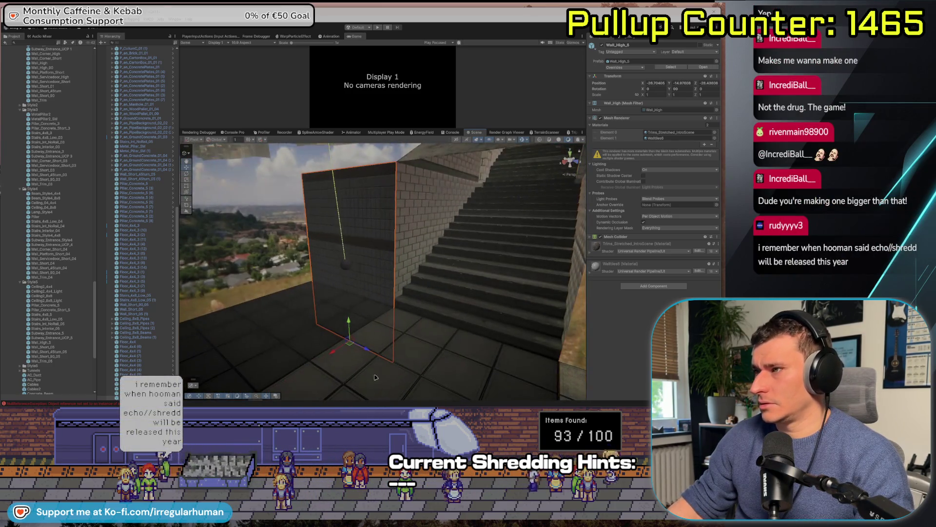
Duplicate the tall wall and move the copy to the left into position
{"action": "key", "text": "ctrl+d"}
{"action": "mouse_move", "coordinate": [353, 349]}
{"action": "left_mouse_down"}
{"action": "mouse_move", "coordinate": [273, 351]}
{"action": "mouse_move", "coordinate": [347, 354]}
{"action": "mouse_move", "coordinate": [304, 288]}
{"action": "mouse_move", "coordinate": [306, 319]}
{"action": "mouse_move", "coordinate": [235, 330]}
{"action": "left_mouse_up"}
{"action": "key", "text": "e"}
{"action": "key", "text": "w"}
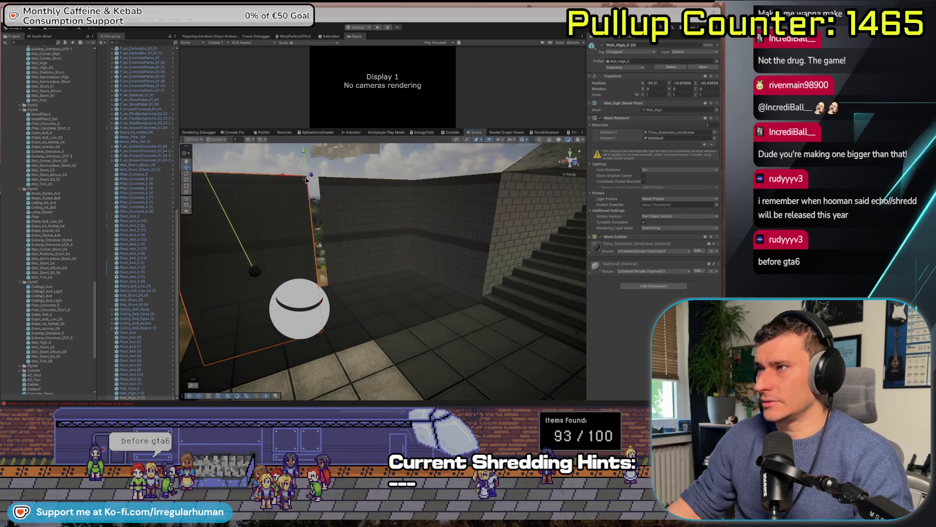
{"action": "left_click_drag", "start_coordinate": [306, 180], "coordinate": [314, 181]}
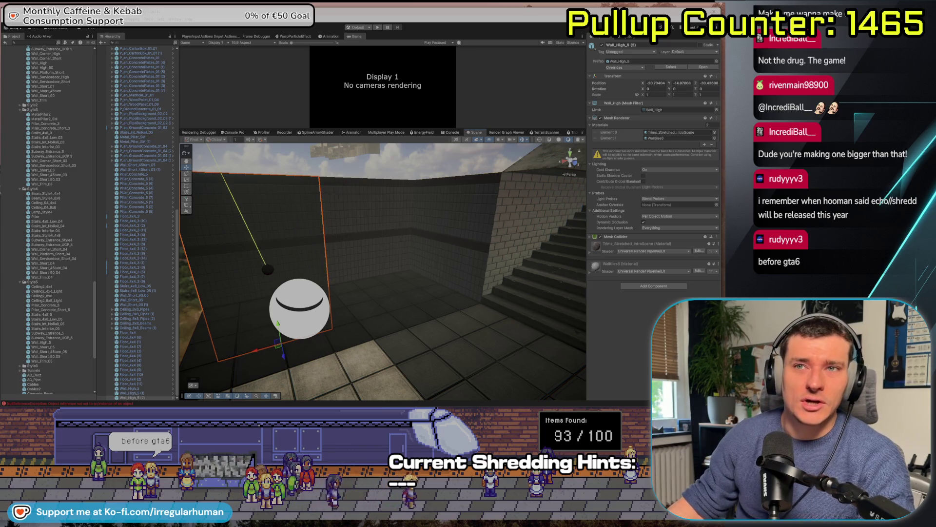
Shift and raise the landing's Floor_4x4 tiles to shrink the pit, then raise the wall 2 units
{"action": "mouse_move", "coordinate": [362, 276]}
{"action": "left_mouse_down"}
{"action": "mouse_move", "coordinate": [369, 219]}
{"action": "mouse_move", "coordinate": [553, 338]}
{"action": "left_mouse_up"}
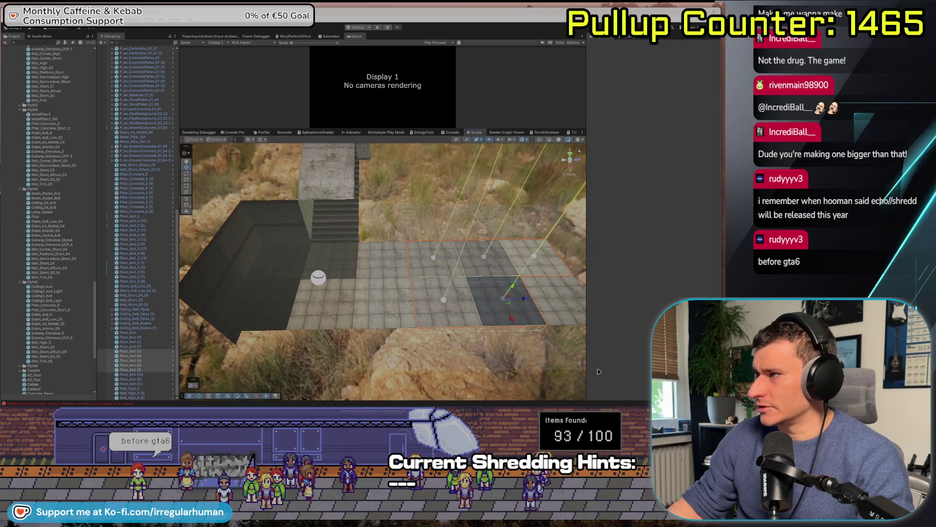
{"action": "left_click", "coordinate": [374, 301], "text": "shift"}
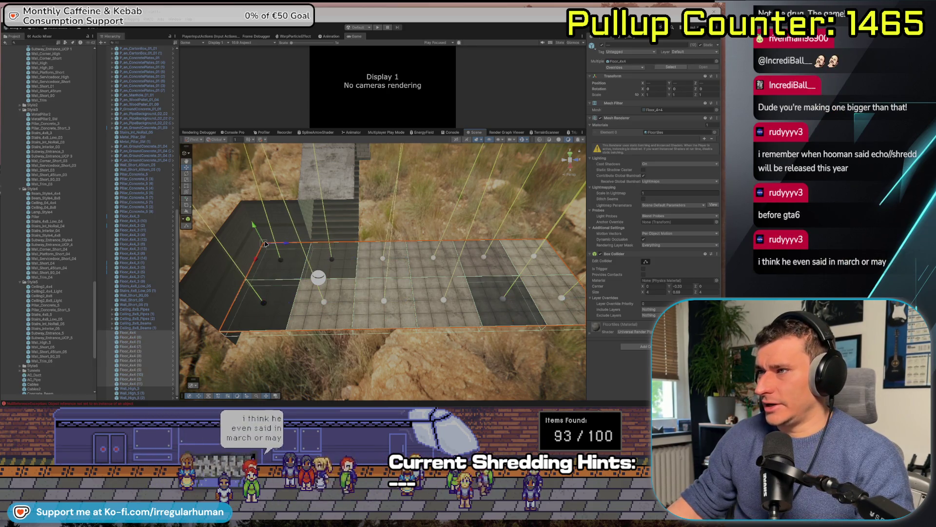
{"action": "left_click_drag", "start_coordinate": [266, 244], "coordinate": [265, 251]}
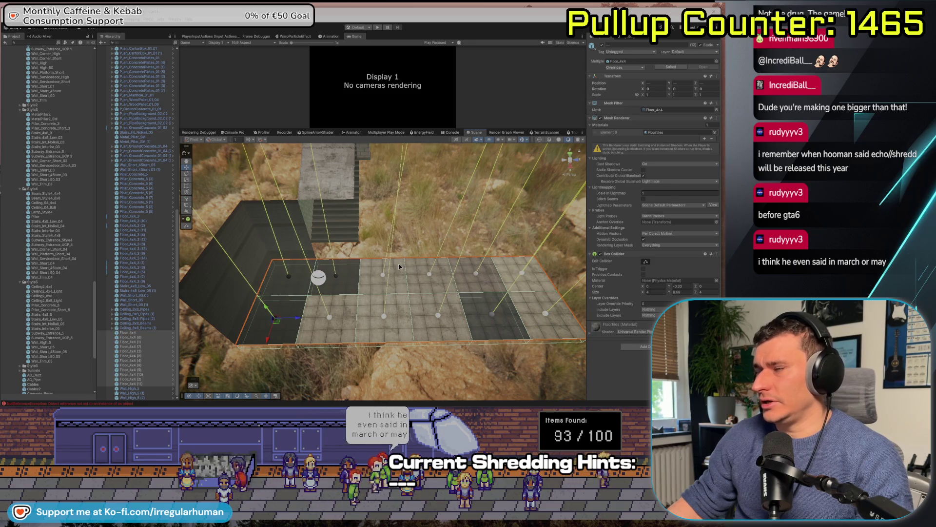
{"action": "left_click_drag", "start_coordinate": [370, 271], "coordinate": [248, 222]}
{"action": "left_click_drag", "start_coordinate": [401, 307], "coordinate": [344, 279]}
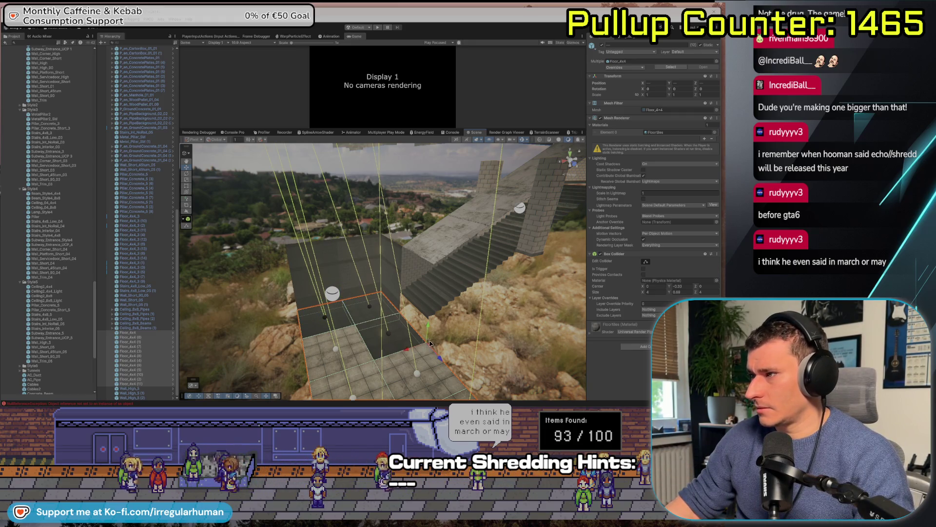
{"action": "left_click_drag", "start_coordinate": [429, 343], "coordinate": [426, 327]}
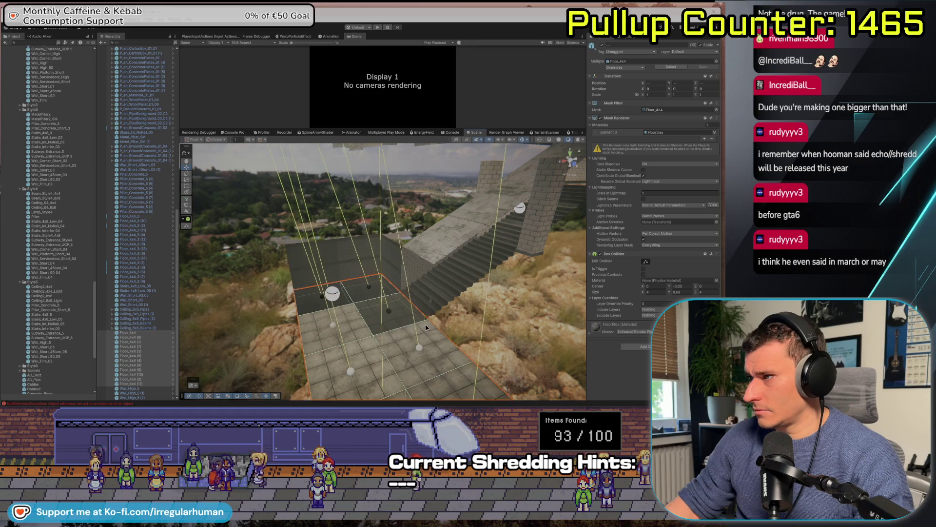
{"action": "left_click", "coordinate": [383, 255]}
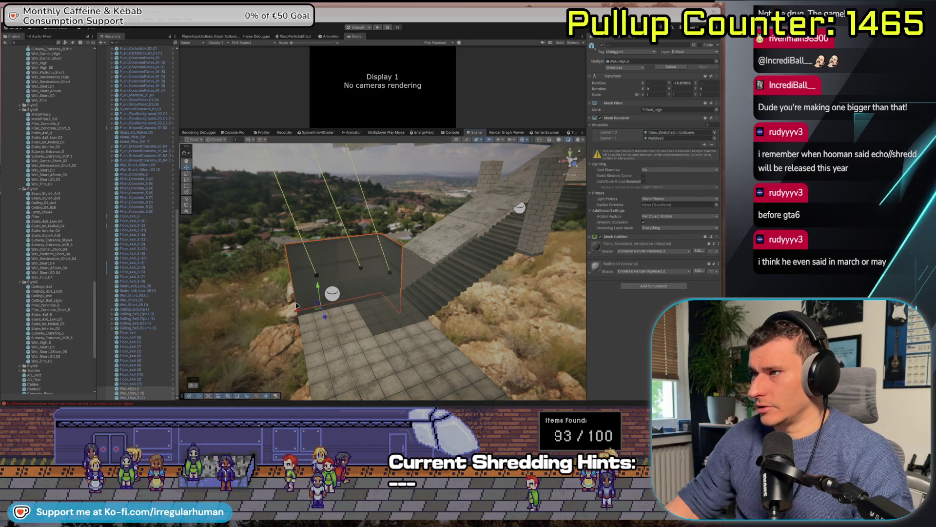
{"action": "mouse_move", "coordinate": [296, 313]}
{"action": "left_mouse_down"}
{"action": "mouse_move", "coordinate": [299, 285]}
{"action": "mouse_move", "coordinate": [360, 316]}
{"action": "left_mouse_up"}
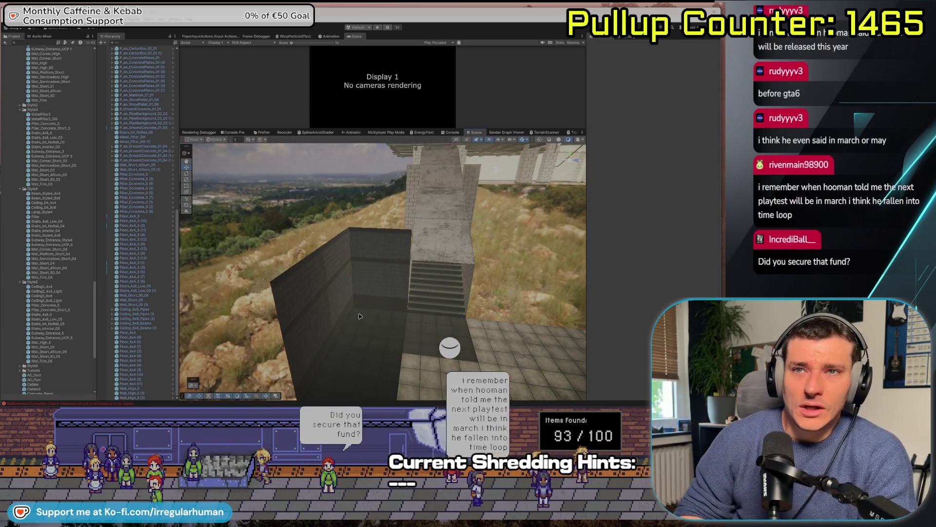
{"action": "mouse_move", "coordinate": [369, 287]}
{"action": "left_mouse_down"}
{"action": "mouse_move", "coordinate": [324, 299]}
{"action": "mouse_move", "coordinate": [293, 281]}
{"action": "left_mouse_up"}
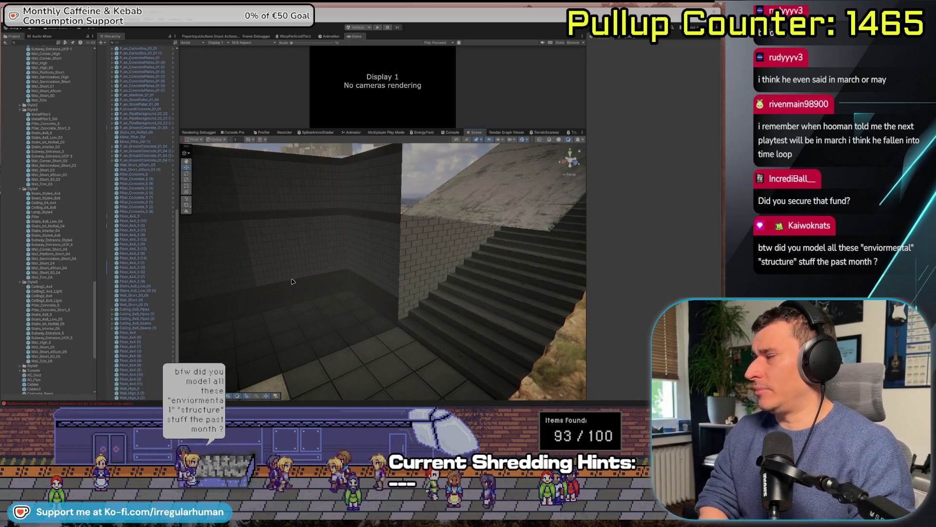
{"action": "mouse_move", "coordinate": [293, 281]}
{"action": "left_mouse_down"}
{"action": "mouse_move", "coordinate": [232, 249]}
{"action": "mouse_move", "coordinate": [363, 231]}
{"action": "mouse_move", "coordinate": [295, 242]}
{"action": "mouse_move", "coordinate": [268, 228]}
{"action": "mouse_move", "coordinate": [236, 252]}
{"action": "left_mouse_up"}
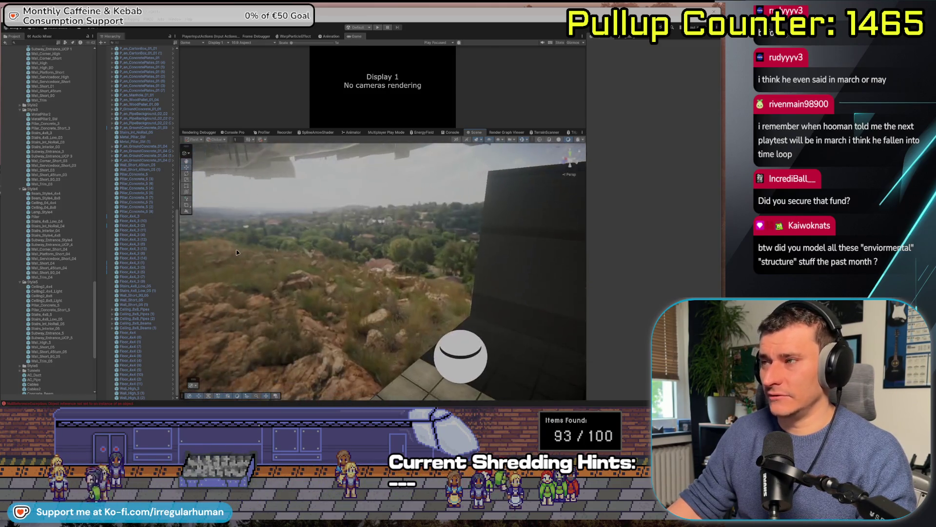
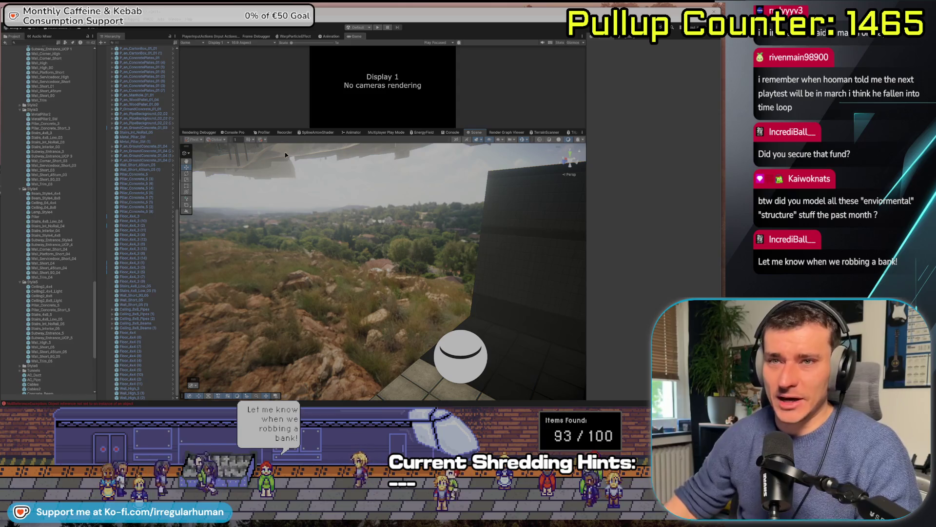
Fly the Scene view from the hillside through the brick yard to face the tiled staircase
{"action": "mouse_move", "coordinate": [472, 356]}
{"action": "left_mouse_down"}
{"action": "mouse_move", "coordinate": [375, 313]}
{"action": "mouse_move", "coordinate": [415, 293]}
{"action": "left_mouse_up"}
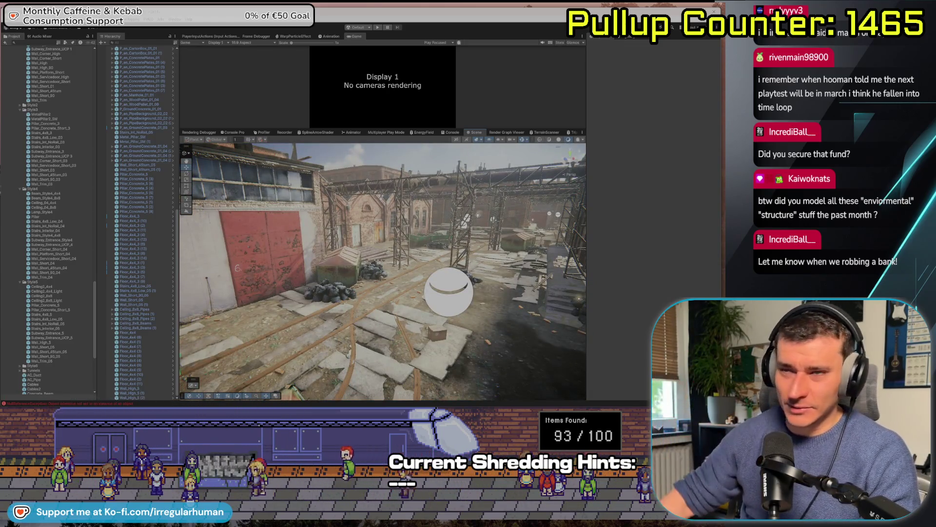
{"action": "left_click_drag", "start_coordinate": [281, 313], "coordinate": [0, 285]}
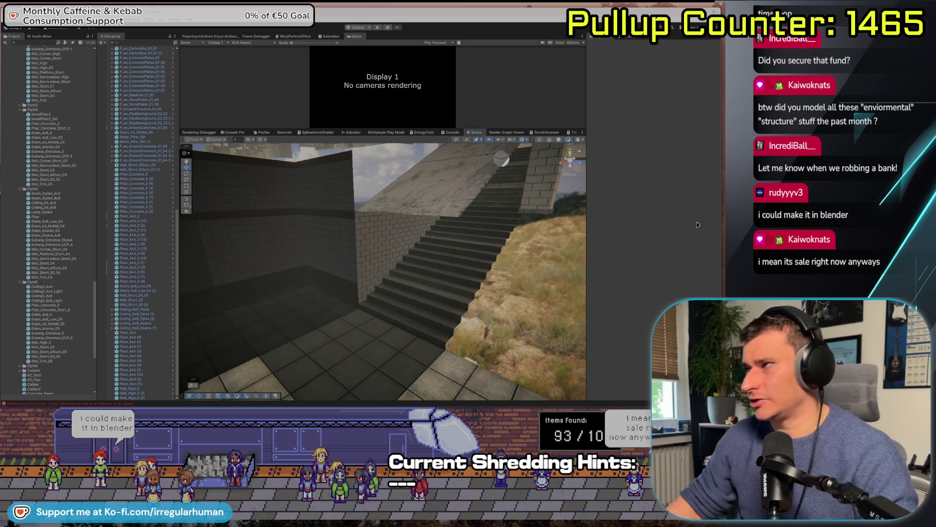
{"action": "mouse_move", "coordinate": [500, 233]}
{"action": "left_mouse_down"}
{"action": "mouse_move", "coordinate": [416, 254]}
{"action": "mouse_move", "coordinate": [400, 235]}
{"action": "left_mouse_up"}
Move Pillar_Concrete_5 (8) along X from -34.75 to about -27.35 beside the stairs
{"action": "left_click", "coordinate": [401, 235]}
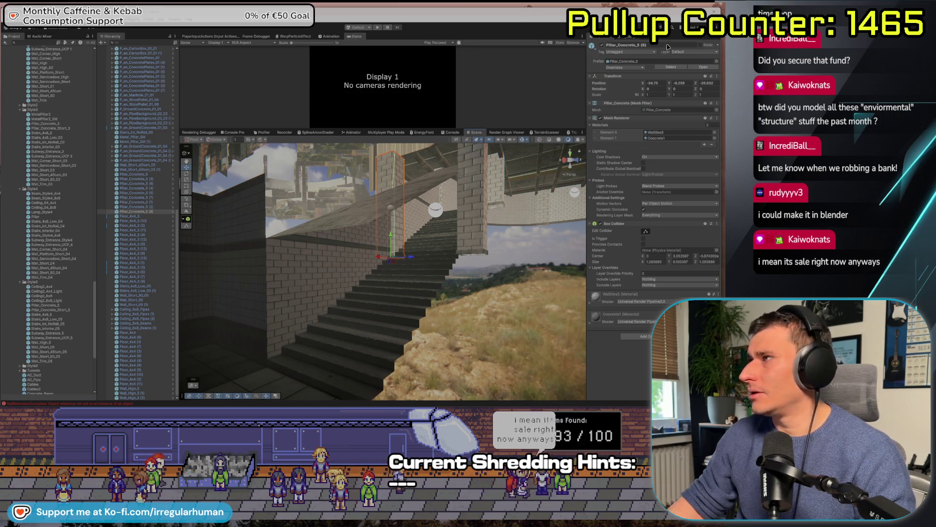
{"action": "left_click", "coordinate": [671, 66]}
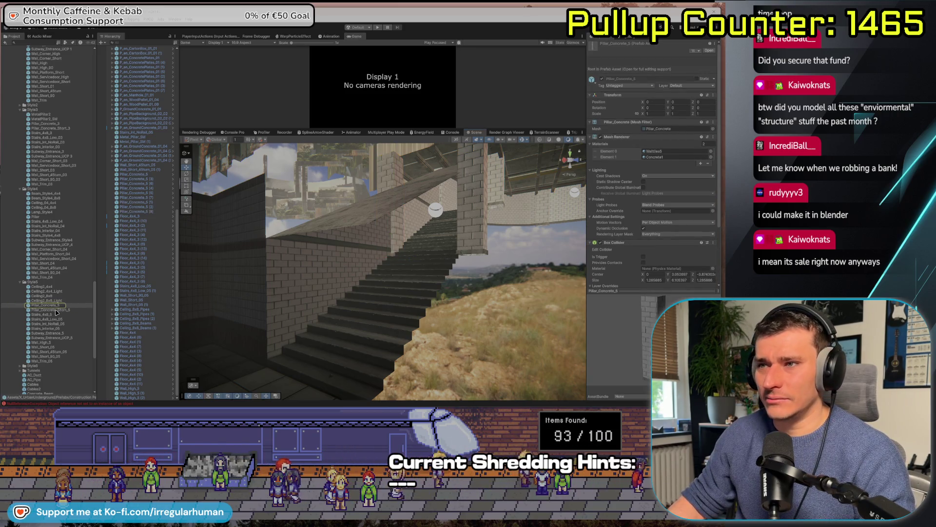
{"action": "left_click", "coordinate": [378, 239]}
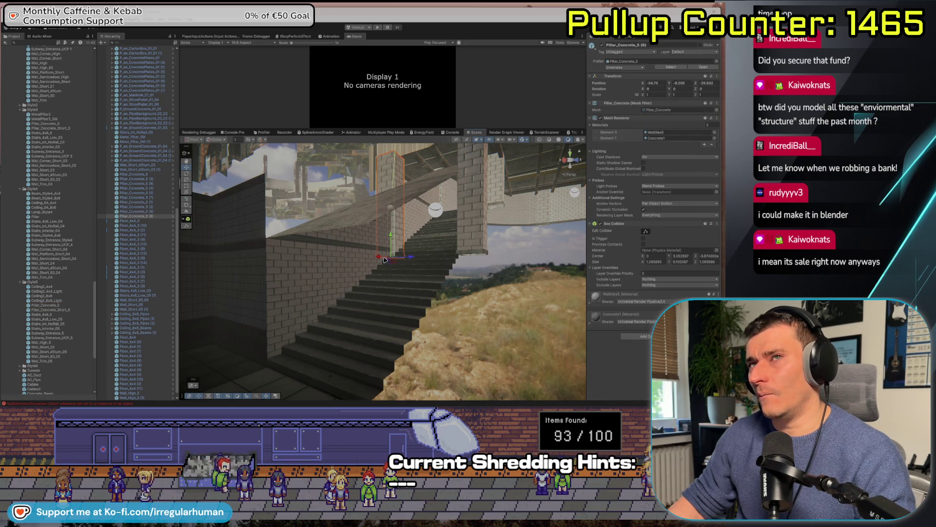
{"action": "mouse_move", "coordinate": [378, 259]}
{"action": "left_mouse_down"}
{"action": "mouse_move", "coordinate": [267, 269]}
{"action": "mouse_move", "coordinate": [266, 347]}
{"action": "left_mouse_up"}
{"action": "left_click_drag", "start_coordinate": [262, 379], "coordinate": [264, 374]}
{"action": "mouse_move", "coordinate": [295, 337]}
{"action": "left_mouse_down"}
{"action": "mouse_move", "coordinate": [288, 358]}
{"action": "mouse_move", "coordinate": [280, 346]}
{"action": "mouse_move", "coordinate": [301, 323]}
{"action": "left_mouse_up"}
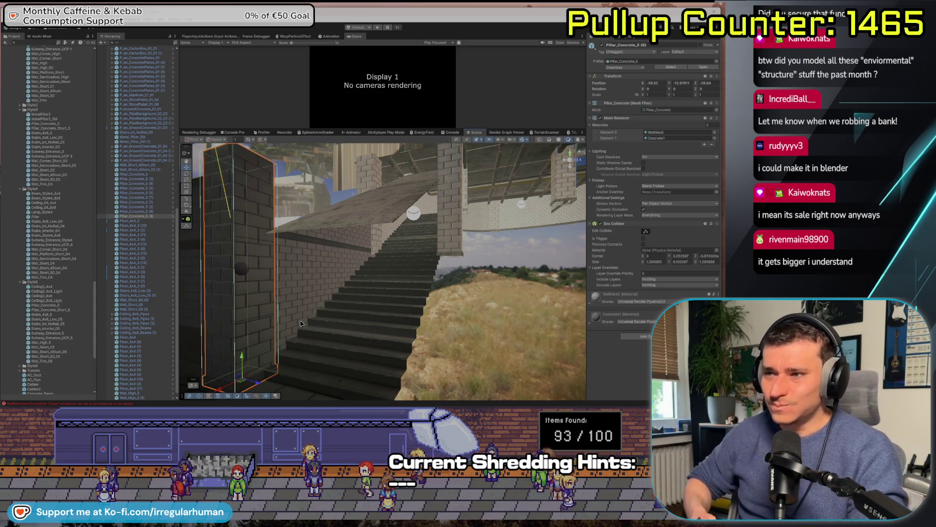
{"action": "scroll", "coordinate": [40, 243], "scroll_direction": "up", "scroll_amount": 10}
Open AKAMORI Station from Assets/Scenes and get past the Scene(s) Have Been Modified prompt
{"action": "scroll", "coordinate": [41, 242], "scroll_direction": "up", "scroll_amount": 15}
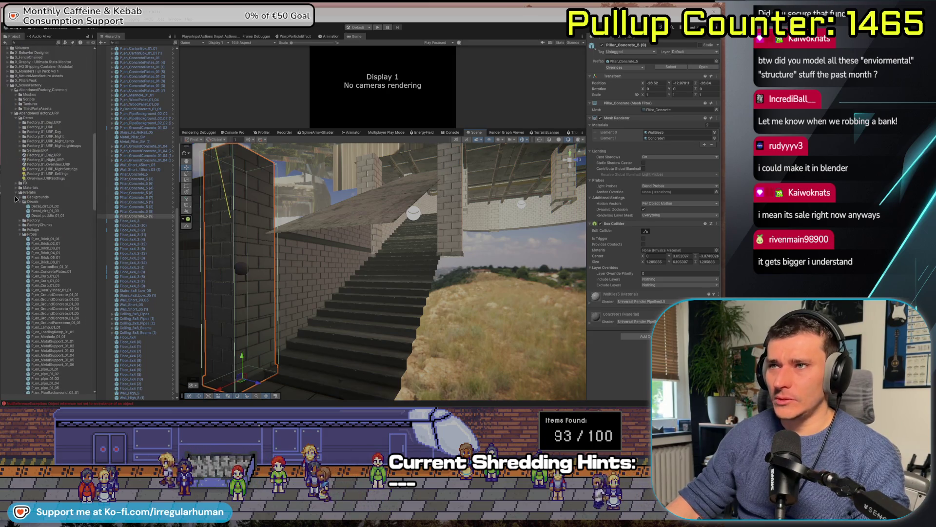
{"action": "scroll", "coordinate": [8, 88], "scroll_direction": "up", "scroll_amount": 20}
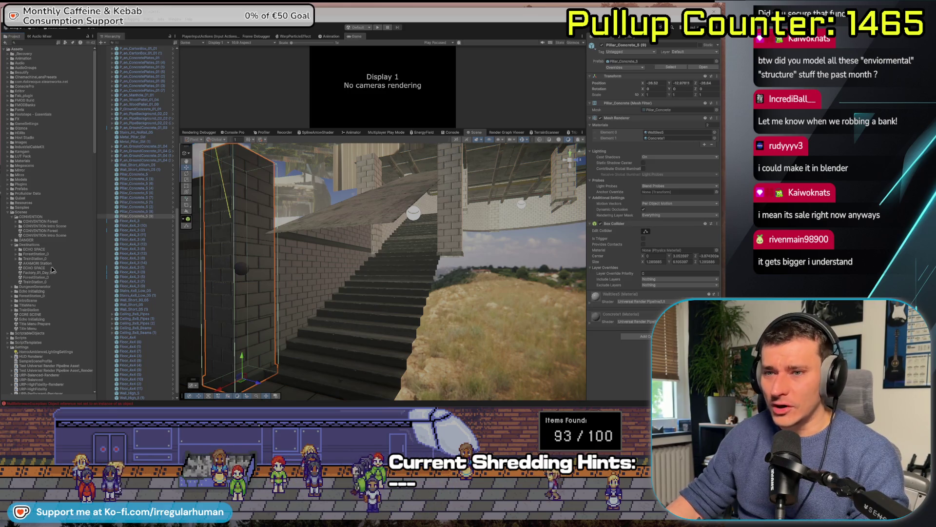
{"action": "double_click", "coordinate": [36, 265]}
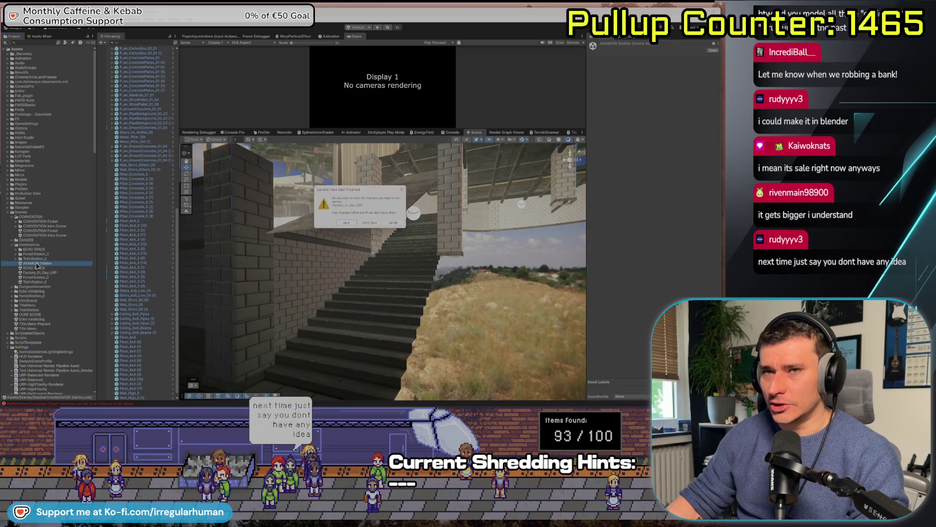
{"action": "left_click", "coordinate": [347, 224]}
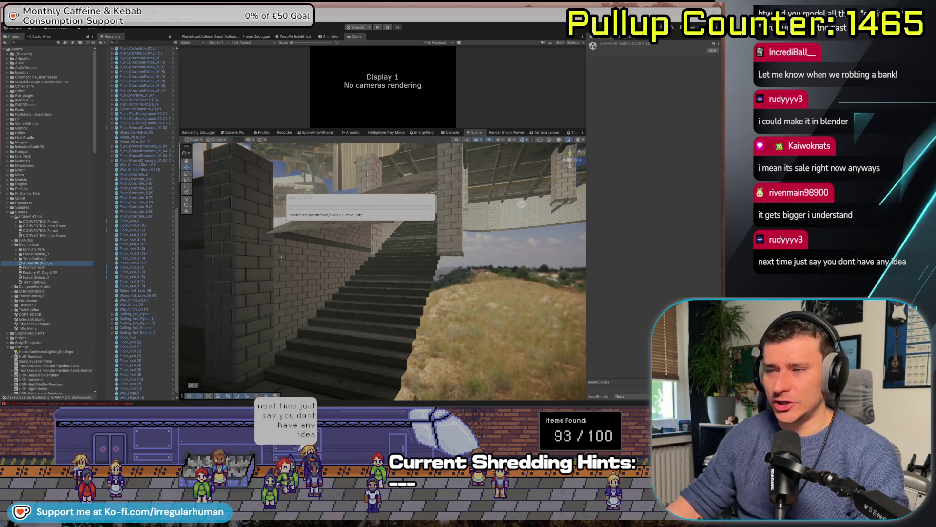
Fly toward the station's lit central staircase and select Cube.058, the surrounding walls
{"action": "mouse_move", "coordinate": [203, 285]}
{"action": "left_mouse_down"}
{"action": "mouse_move", "coordinate": [211, 254]}
{"action": "mouse_move", "coordinate": [457, 269]}
{"action": "left_mouse_up"}
{"action": "mouse_move", "coordinate": [265, 289]}
{"action": "left_mouse_down"}
{"action": "mouse_move", "coordinate": [314, 272]}
{"action": "mouse_move", "coordinate": [303, 310]}
{"action": "mouse_move", "coordinate": [404, 249]}
{"action": "left_mouse_up"}
{"action": "left_click_drag", "start_coordinate": [563, 148], "coordinate": [373, 305]}
{"action": "left_click", "coordinate": [373, 305]}
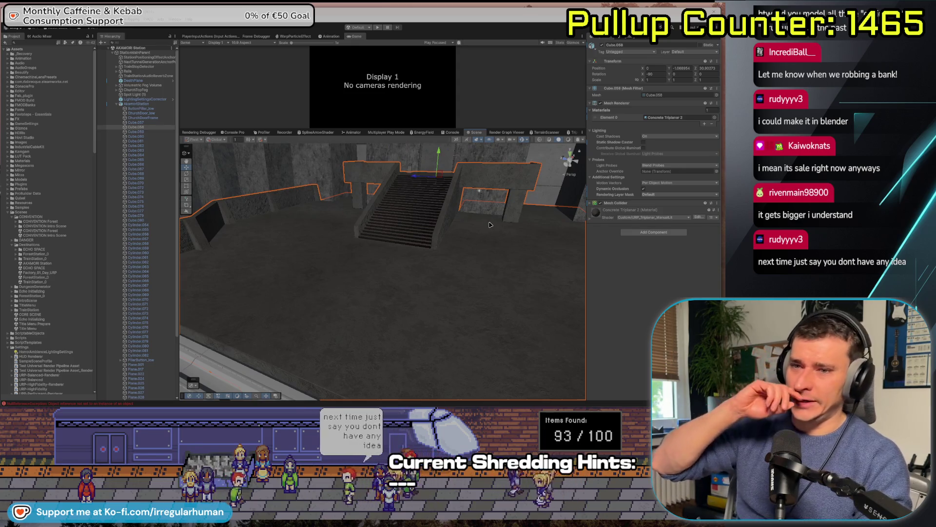
{"action": "left_click_drag", "start_coordinate": [374, 335], "coordinate": [344, 327]}
{"action": "left_click_drag", "start_coordinate": [497, 256], "coordinate": [314, 223]}
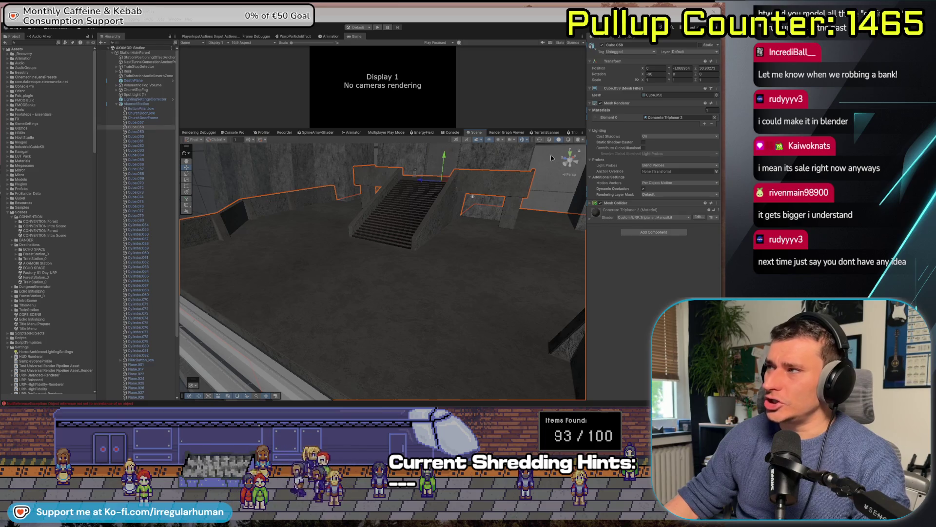
{"action": "mouse_move", "coordinate": [488, 205]}
{"action": "left_mouse_down"}
{"action": "mouse_move", "coordinate": [370, 220]}
{"action": "mouse_move", "coordinate": [373, 210]}
{"action": "left_mouse_up"}
Move Spot Light (1) further along the stairwell, its Z from about 33.97 to 40.02
{"action": "left_click", "coordinate": [374, 205]}
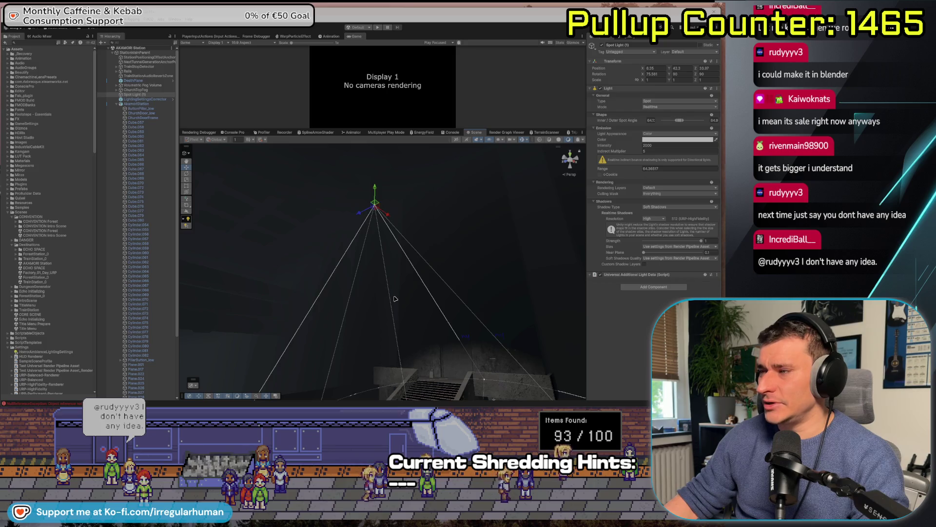
{"action": "left_click", "coordinate": [391, 324]}
{"action": "left_click", "coordinate": [374, 205]}
{"action": "key", "text": "f"}
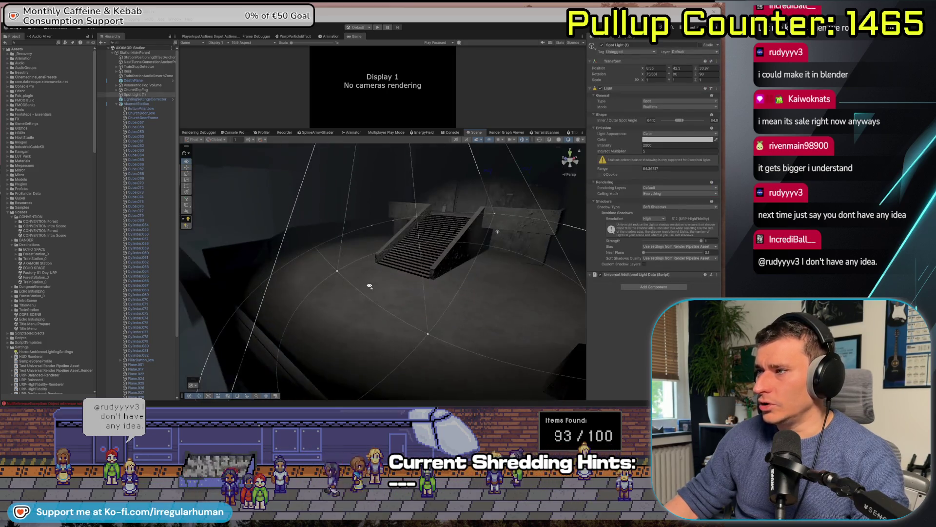
{"action": "mouse_move", "coordinate": [375, 276]}
{"action": "left_mouse_down"}
{"action": "mouse_move", "coordinate": [383, 229]}
{"action": "mouse_move", "coordinate": [373, 212]}
{"action": "mouse_move", "coordinate": [381, 213]}
{"action": "left_mouse_up"}
{"action": "key", "text": "f"}
{"action": "mouse_move", "coordinate": [385, 276]}
{"action": "left_mouse_down"}
{"action": "mouse_move", "coordinate": [246, 209]}
{"action": "mouse_move", "coordinate": [214, 166]}
{"action": "mouse_move", "coordinate": [220, 142]}
{"action": "mouse_move", "coordinate": [108, 53]}
{"action": "mouse_move", "coordinate": [258, 195]}
{"action": "mouse_move", "coordinate": [271, 272]}
{"action": "mouse_move", "coordinate": [334, 296]}
{"action": "left_mouse_up"}
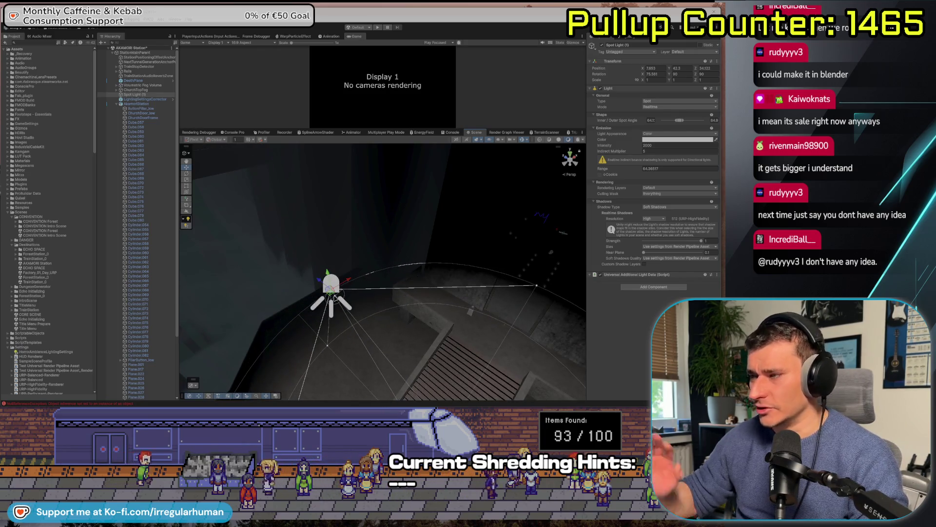
Select the floor mesh Cube.058 and expand its Concrete Triplanar 2 material settings
{"action": "right_click", "coordinate": [438, 333]}
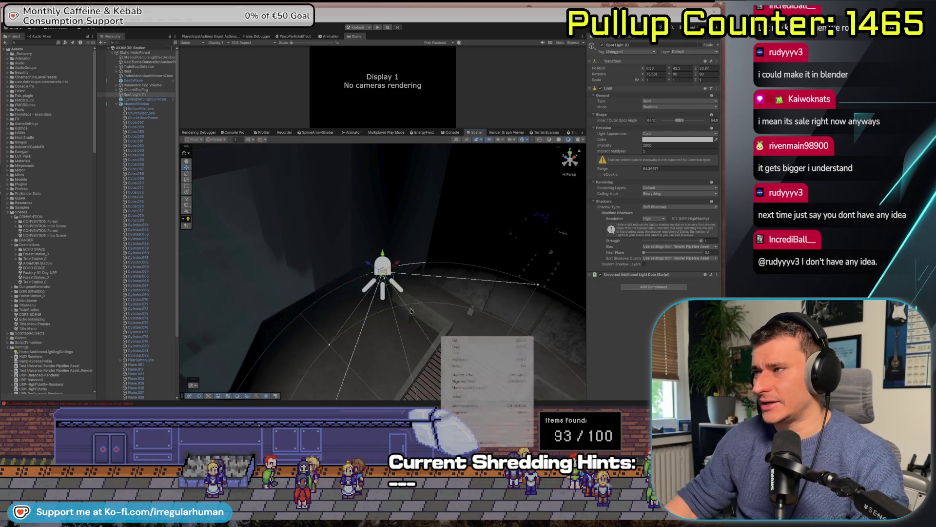
{"action": "left_click", "coordinate": [360, 301]}
{"action": "mouse_move", "coordinate": [359, 300]}
{"action": "left_mouse_down"}
{"action": "mouse_move", "coordinate": [404, 301]}
{"action": "mouse_move", "coordinate": [414, 328]}
{"action": "mouse_move", "coordinate": [398, 272]}
{"action": "mouse_move", "coordinate": [372, 281]}
{"action": "left_mouse_up"}
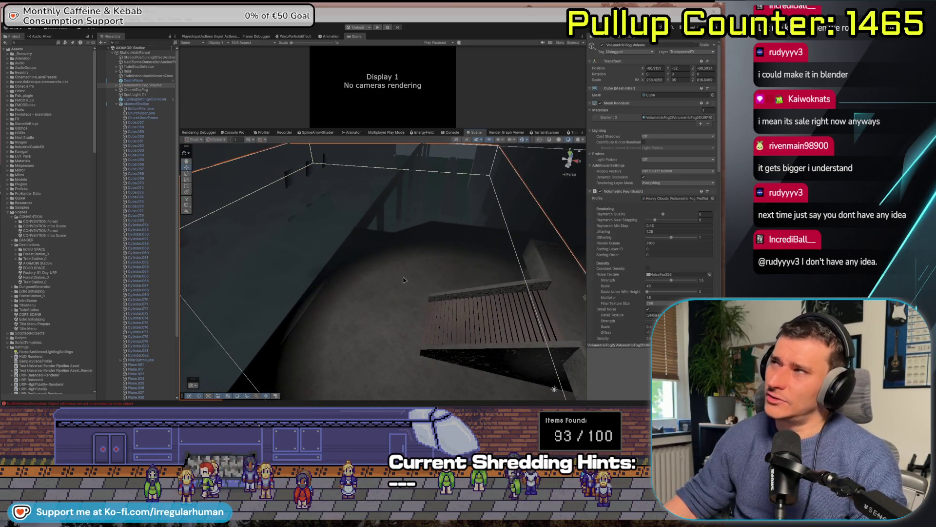
{"action": "left_click", "coordinate": [382, 284]}
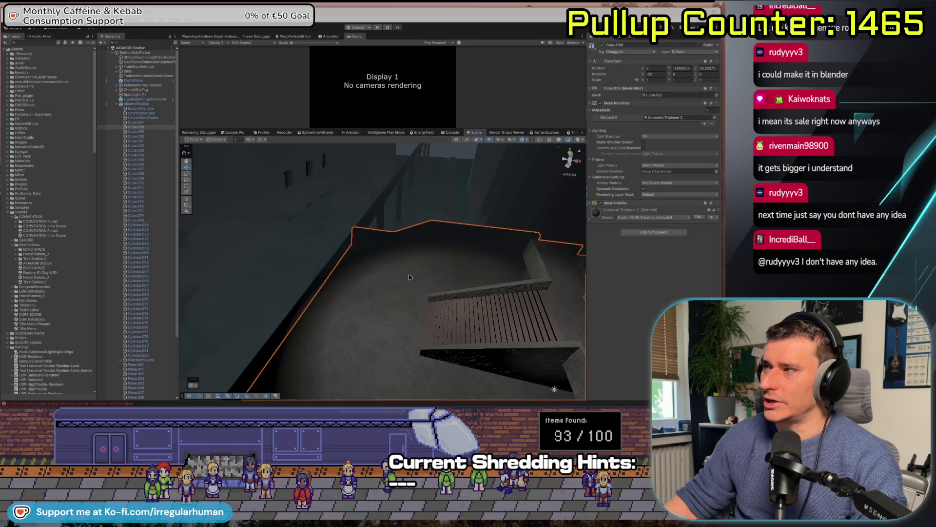
{"action": "left_click", "coordinate": [590, 221]}
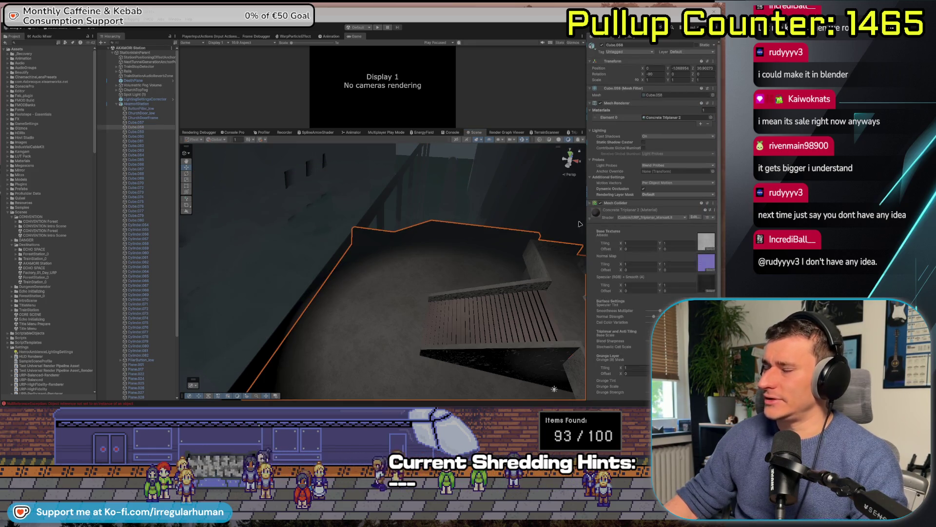